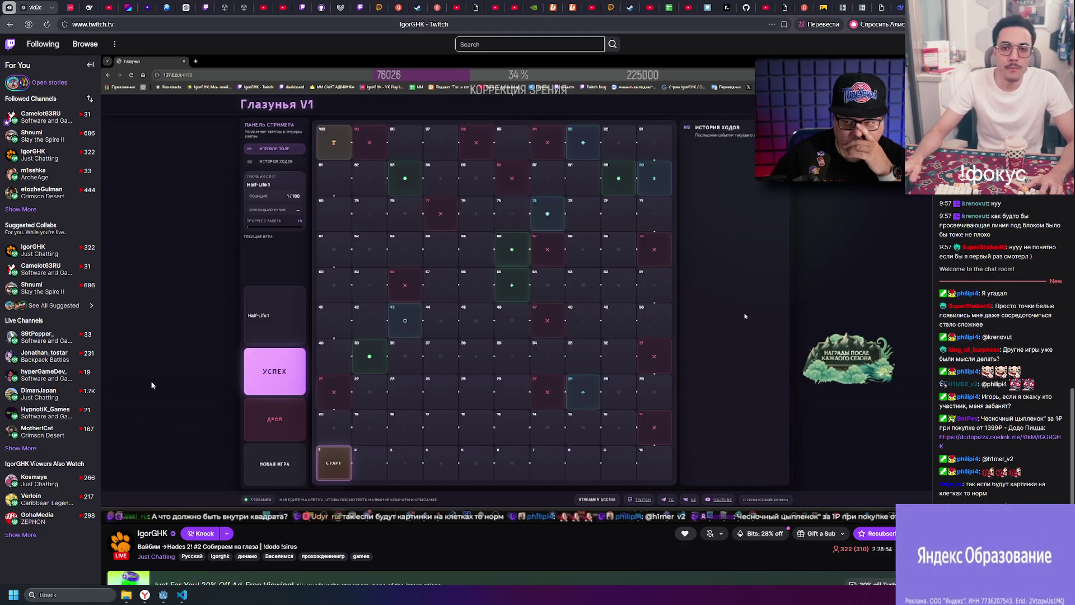
# - Switch from the Twitch stream to the DeepSeek chat on Godot scene swapping, keeping the stream in a mini-player
pyautogui.moveTo(130, 372)
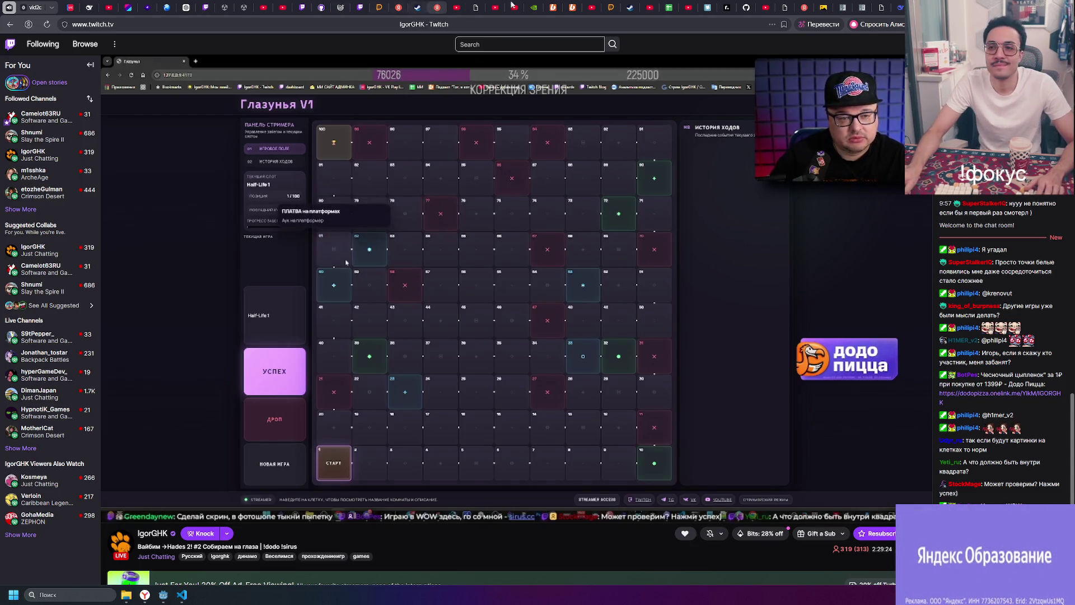
pyautogui.hotkey('ctrl', 'Tab')
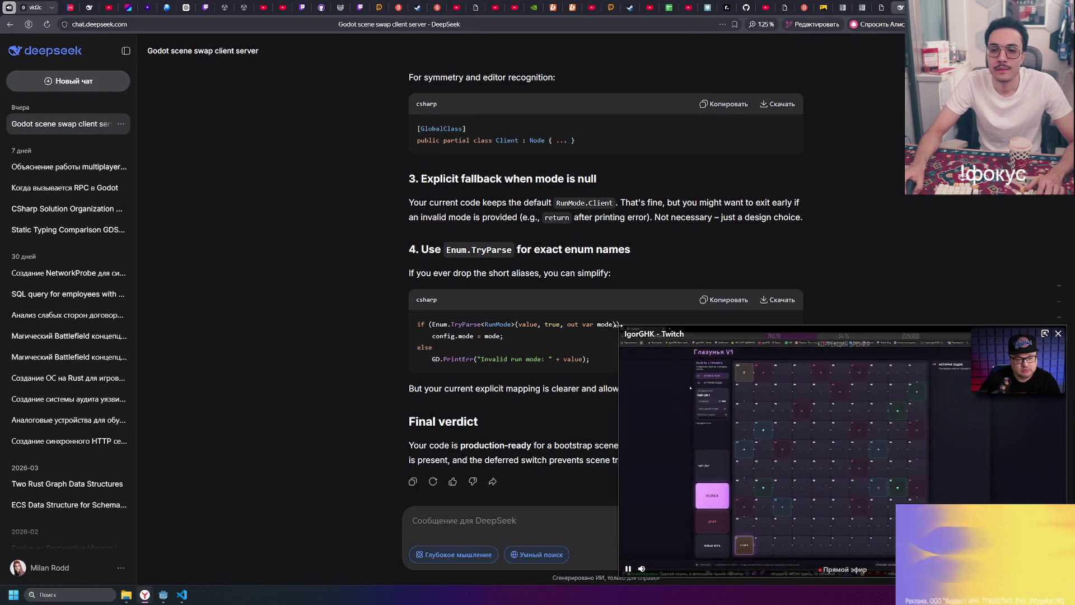
# - Shrink the stream mini-player, move past the Nightbot and Godot docs tabs, and minimize the browser
pyautogui.moveTo(621, 331); pyautogui.dragTo(784, 444)
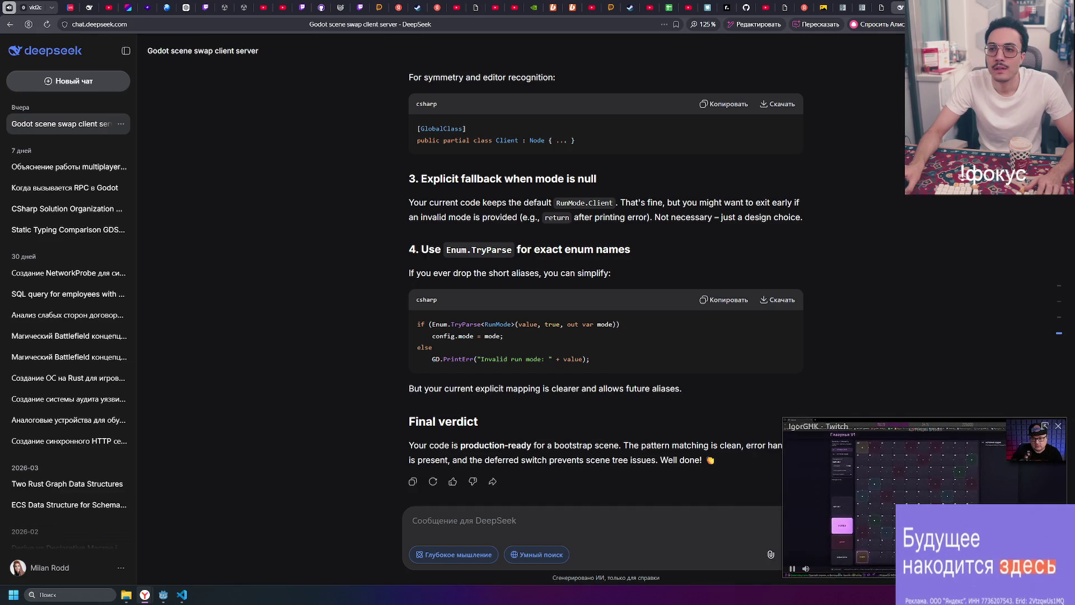
pyautogui.hotkey('ctrl', 'Tab')
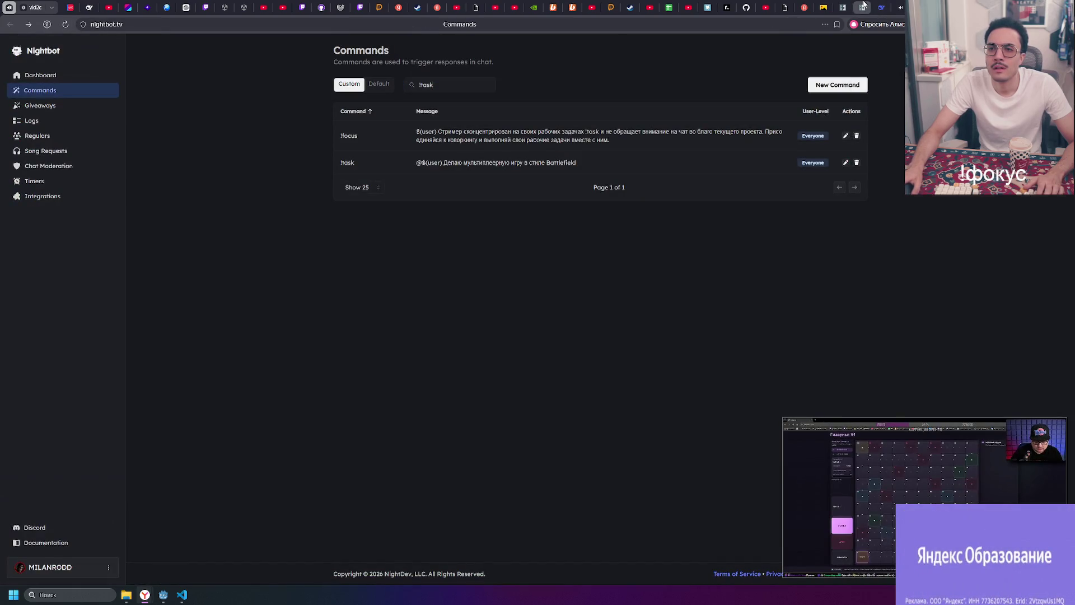
pyautogui.click(864, 6)
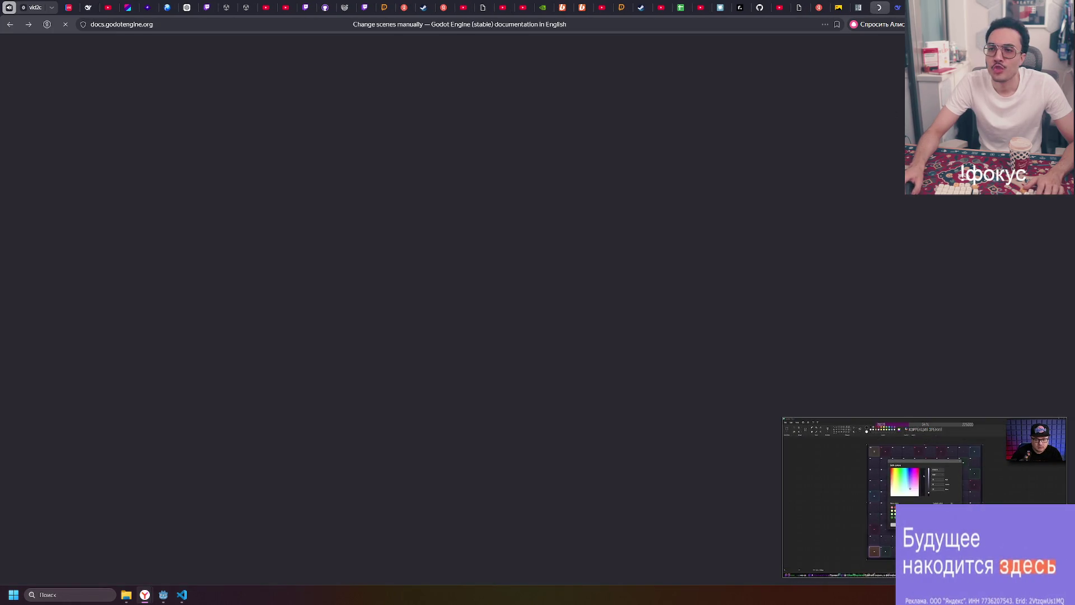
pyautogui.press('super+Down')
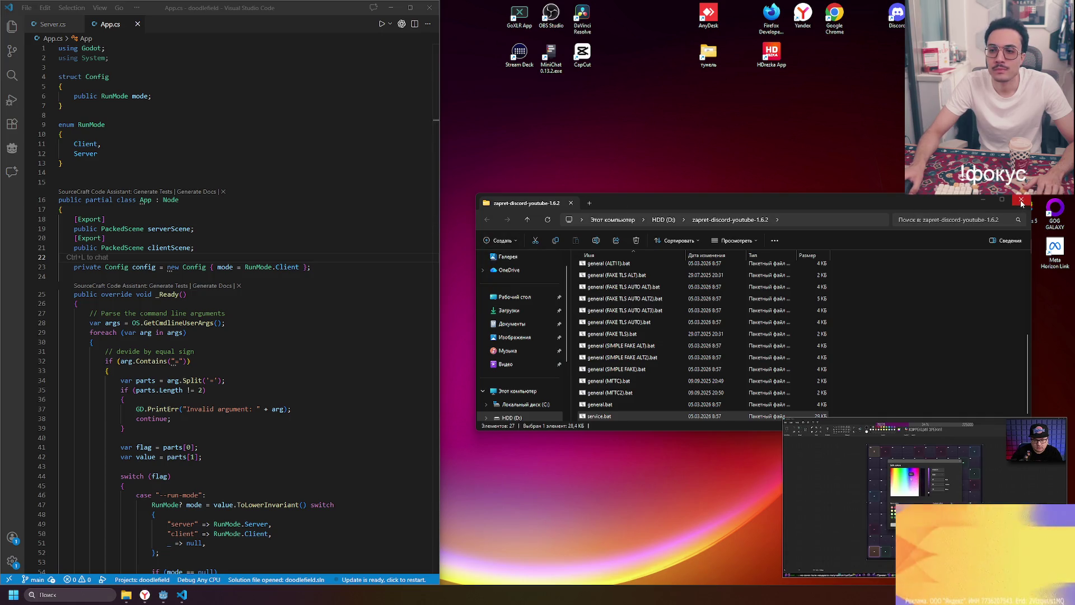
# - Minimize File Explorer, bring up the Godot editor, and scroll through App.cs
pyautogui.press('super+Down')
pyautogui.click(164, 595)
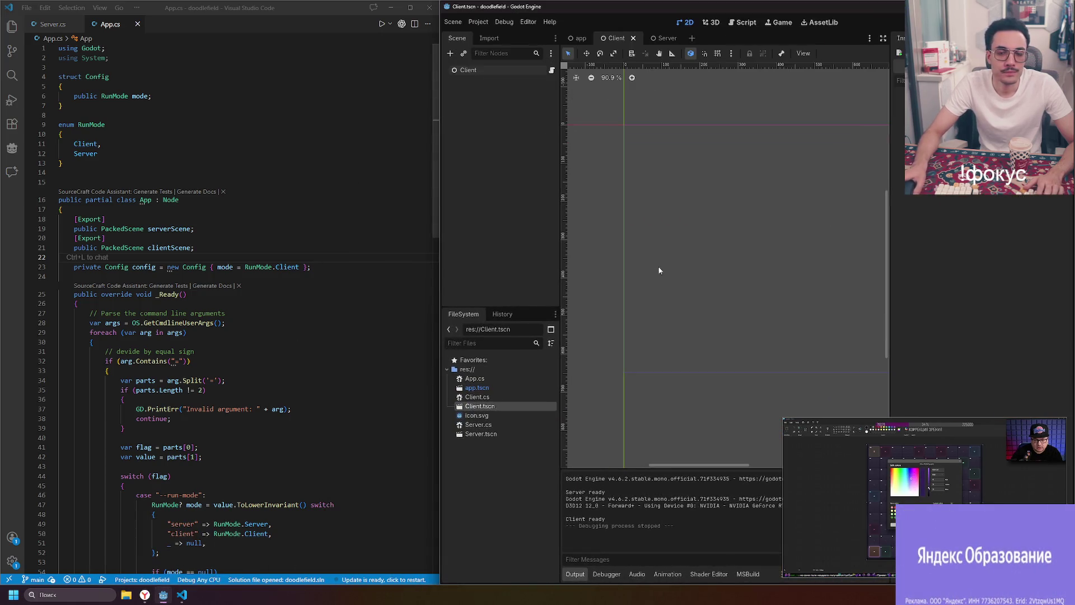
pyautogui.scroll(-20, 300, 297)
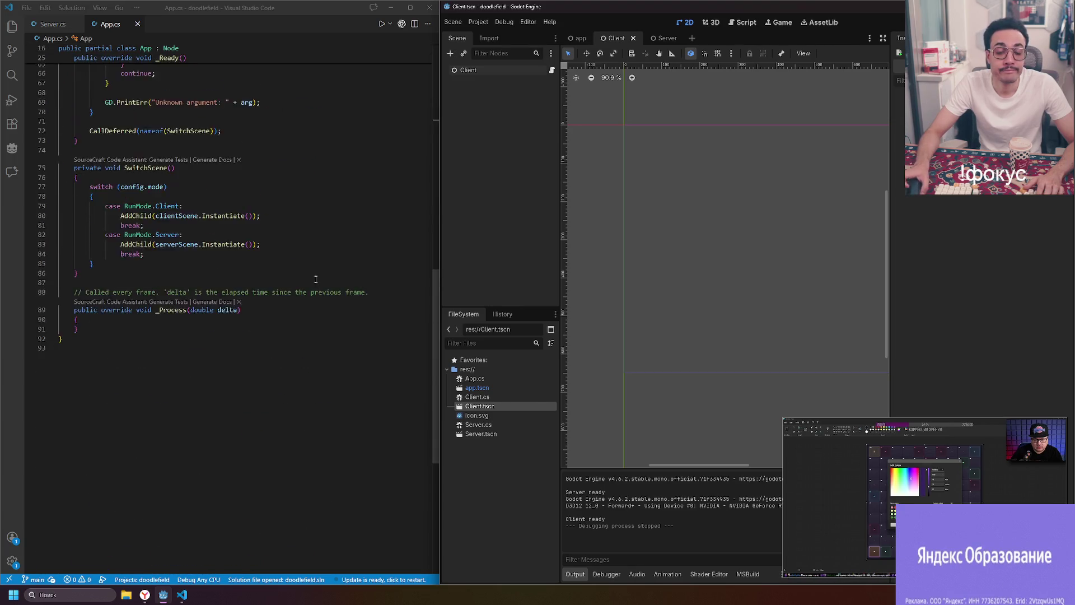
pyautogui.scroll(10, 309, 274)
pyautogui.scroll(10, 309, 275)
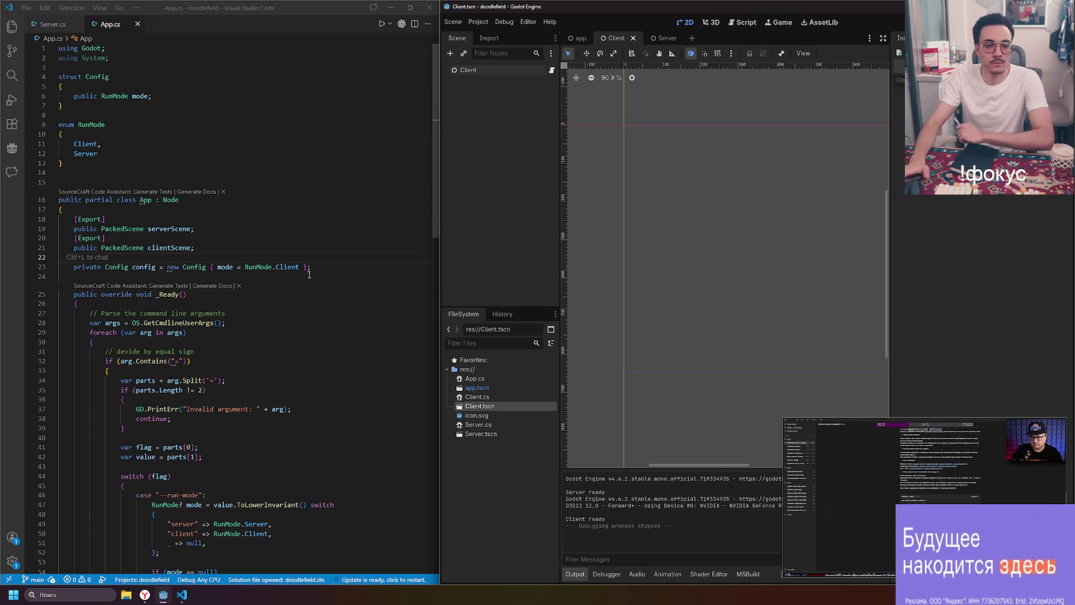
# - Move the stream mini-player higher and restore the Godot editor with the Client scene
pyautogui.moveTo(994, 504)
pyautogui.mouseDown()
pyautogui.moveTo(1003, 398)
pyautogui.moveTo(999, 419)
pyautogui.mouseUp()
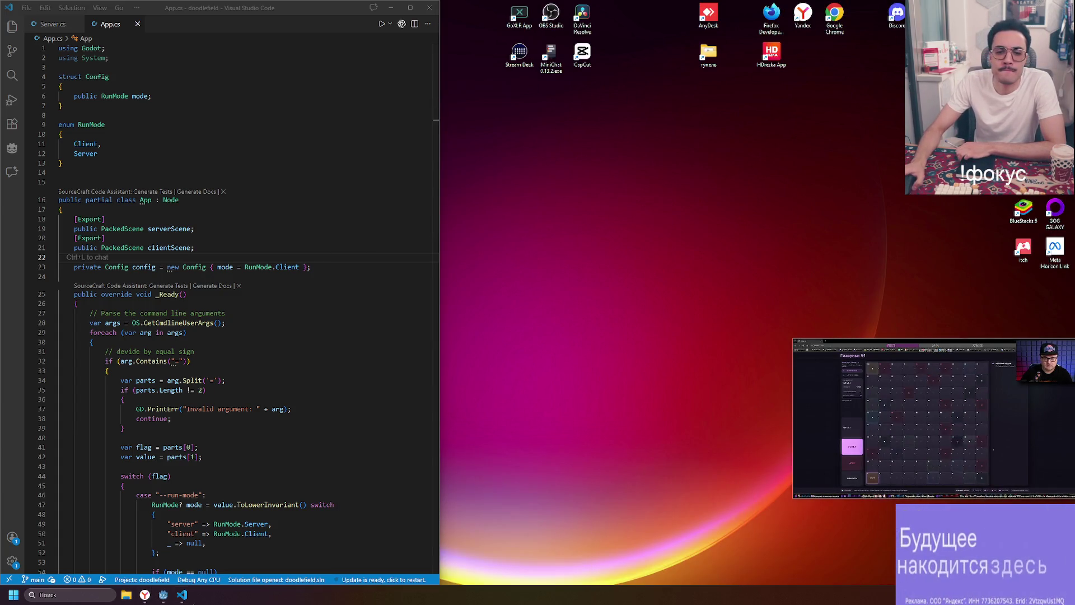
pyautogui.moveTo(145, 598)
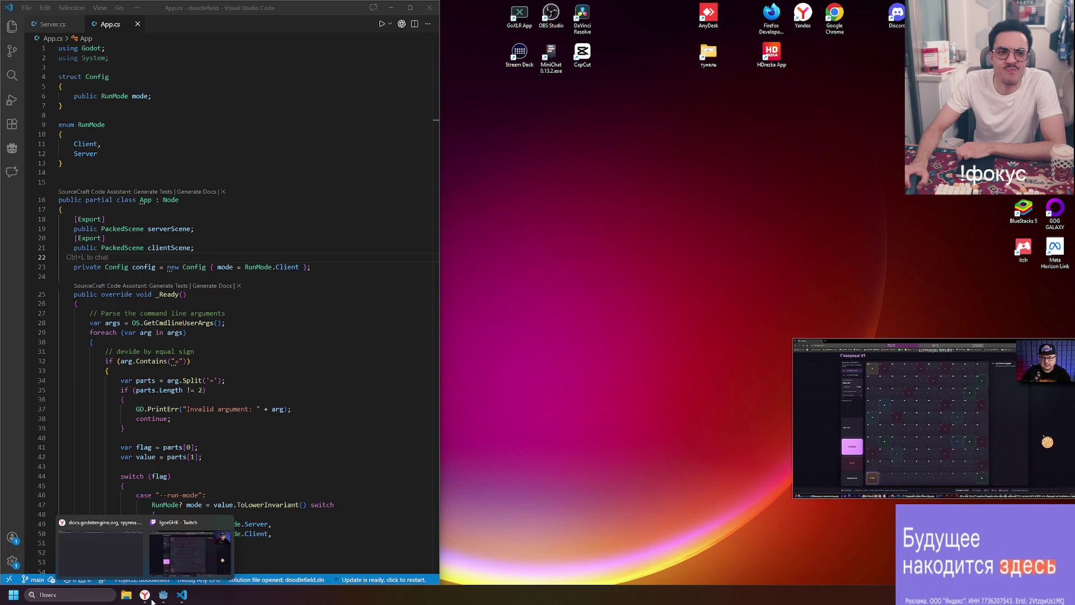
pyautogui.click(163, 595)
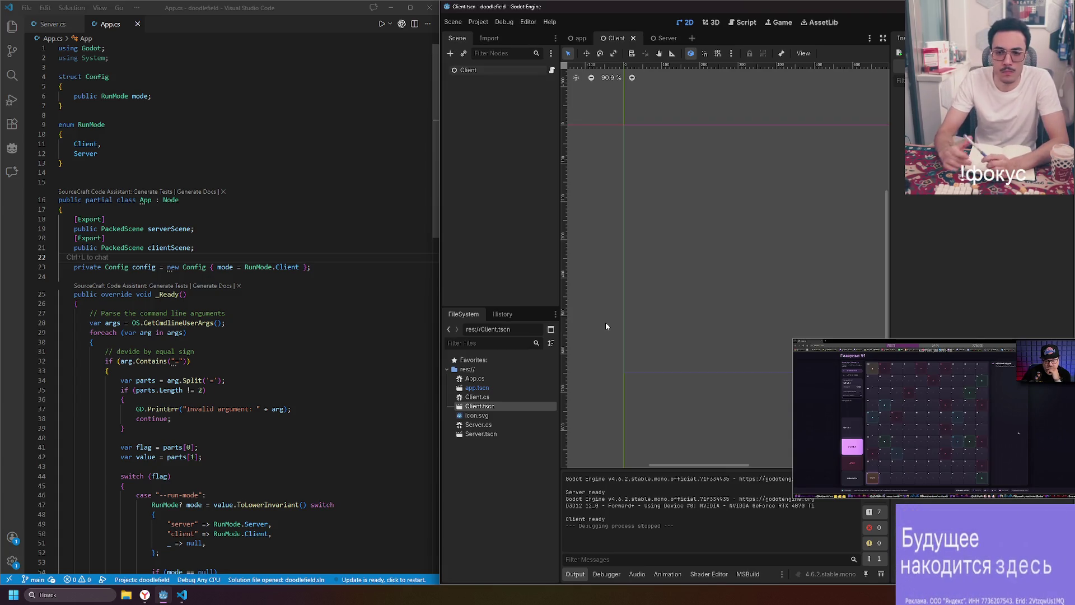
# - Bring the Godot docs browser window forward, then return the mini-player to the full Twitch stream page
pyautogui.moveTo(144, 599)
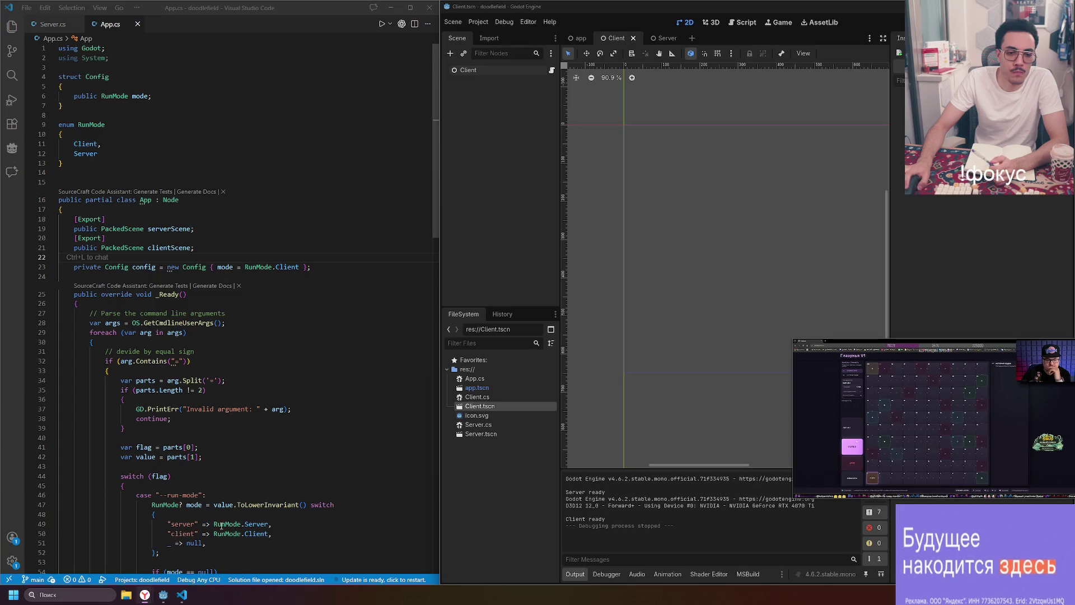
pyautogui.moveTo(114, 552)
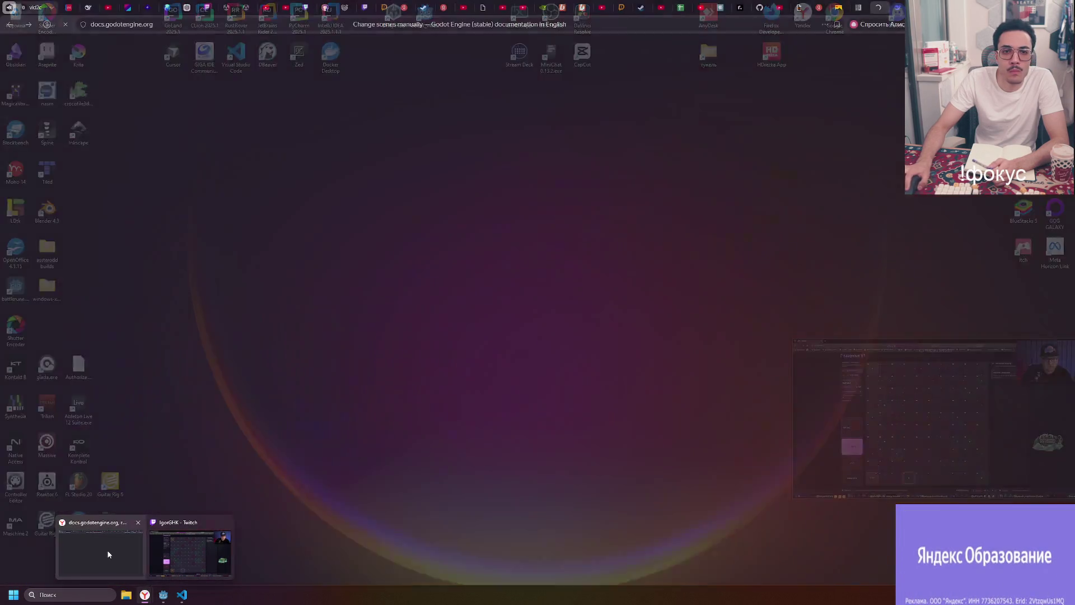
pyautogui.click(108, 554)
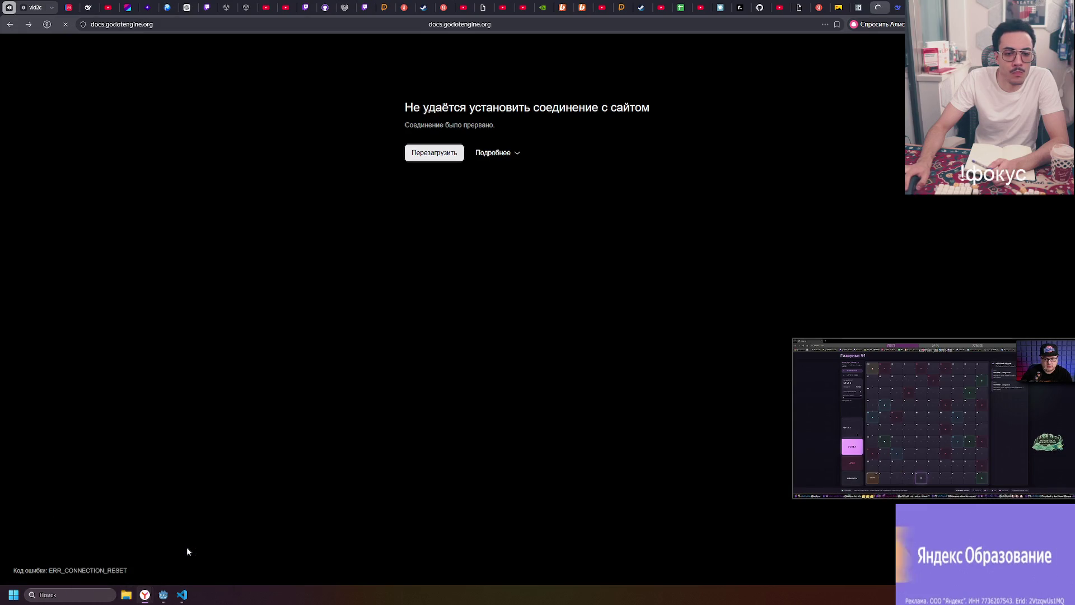
pyautogui.click(941, 342)
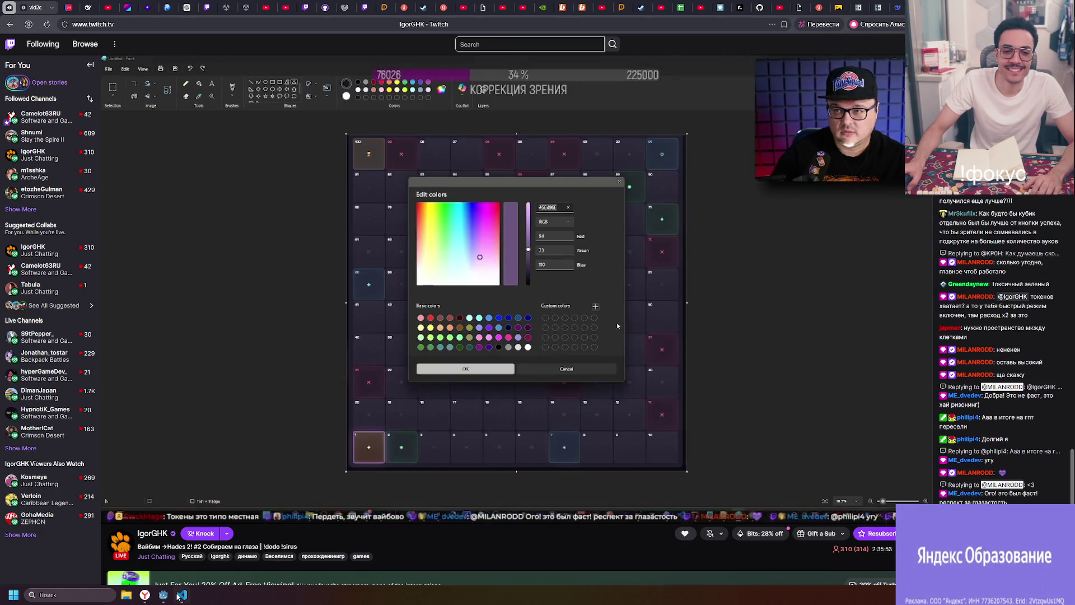
pyautogui.moveTo(178, 597)
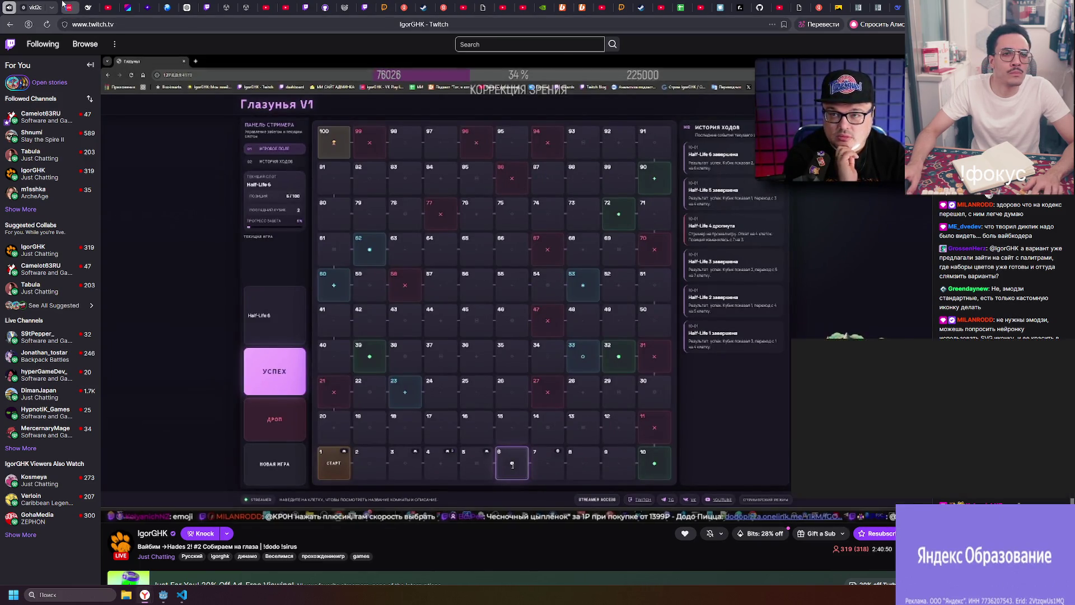
# - Go to the VK Video Live studio, close the developer tools, and show the last broadcast's recording
pyautogui.click(66, 6)
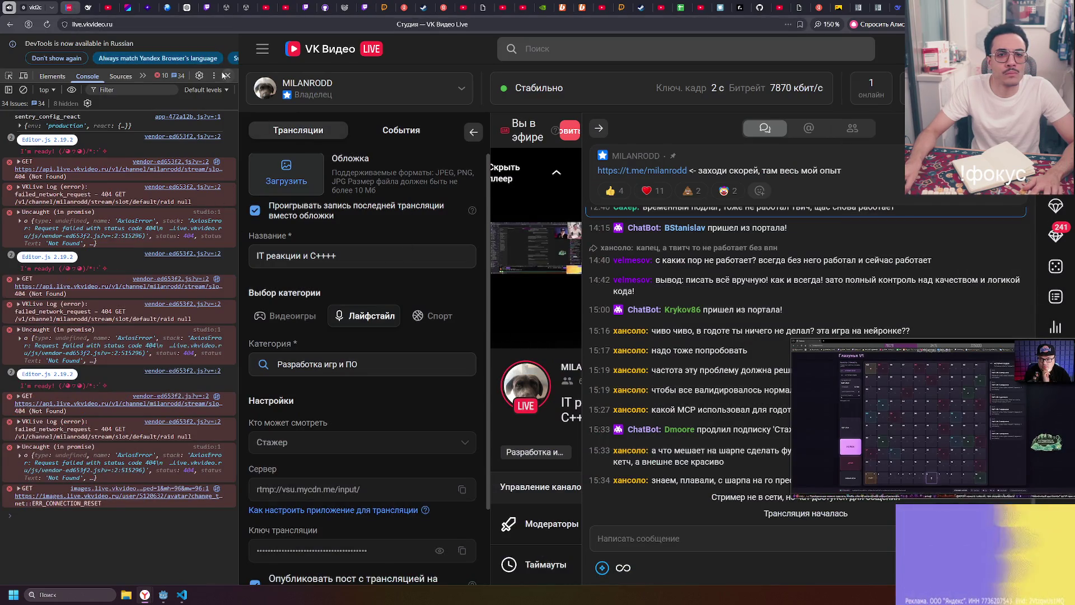
pyautogui.click(226, 75)
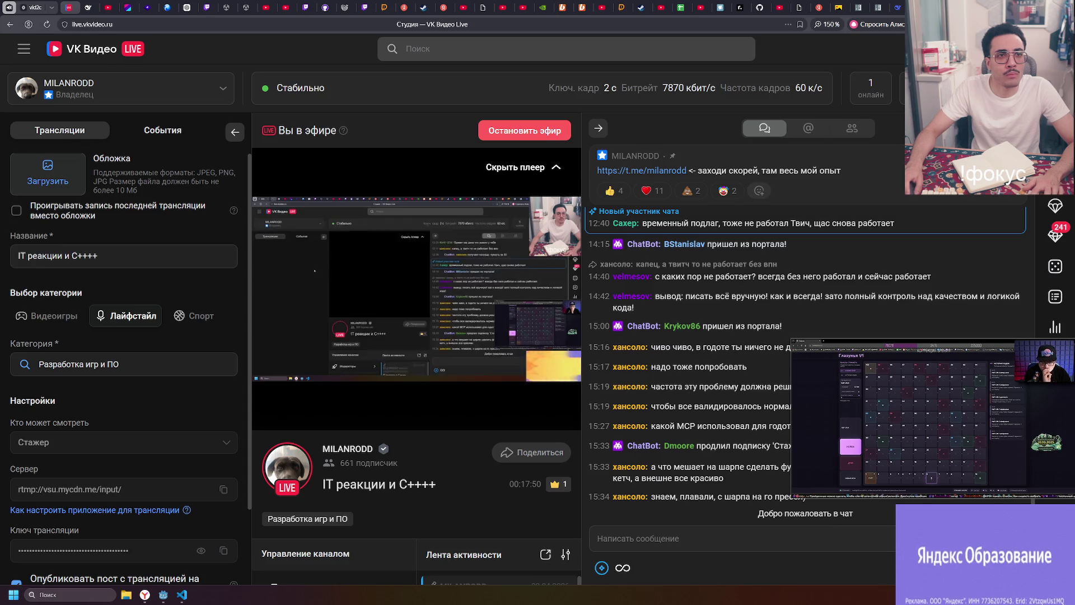
pyautogui.click(143, 217)
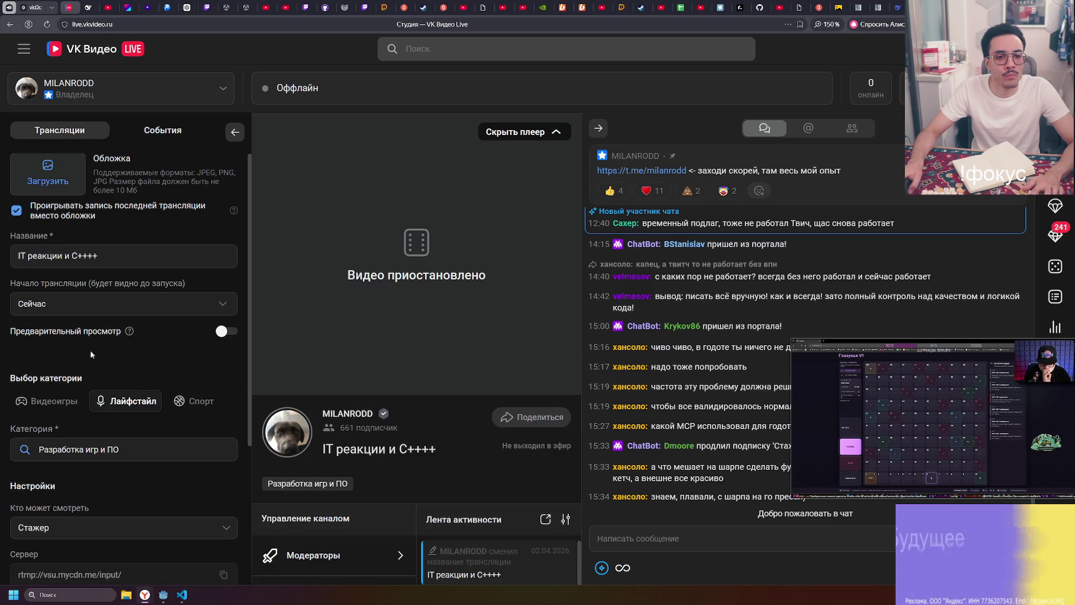
pyautogui.scroll(-1, 88, 459)
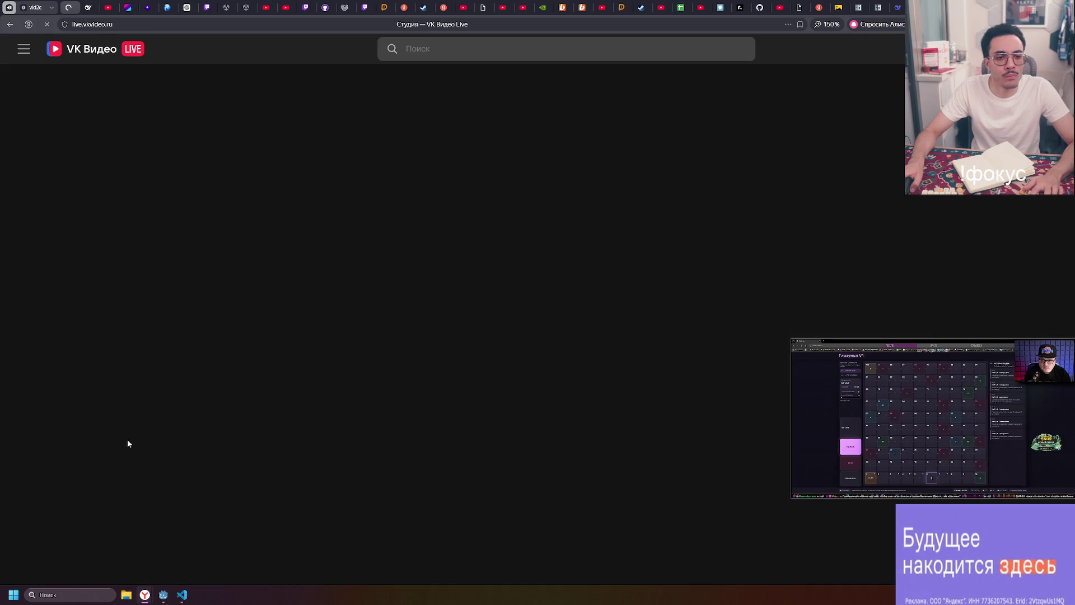
pyautogui.scroll(-1, 131, 403)
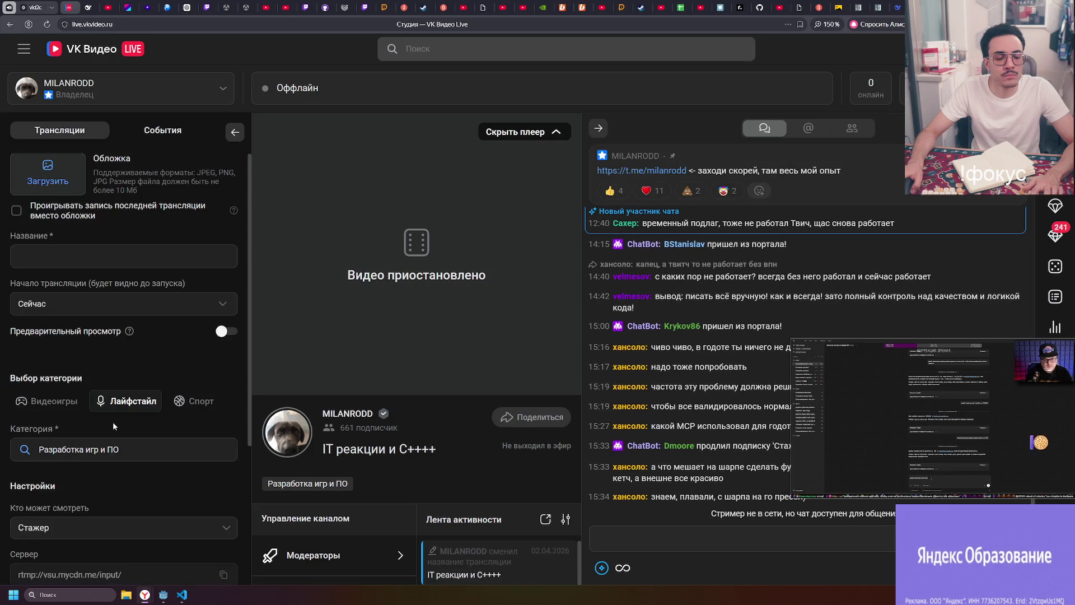
pyautogui.scroll(-3, 113, 421)
# - Set 'Кто может смотреть' to Все пользователи and save the stream settings, twice
pyautogui.click(112, 402)
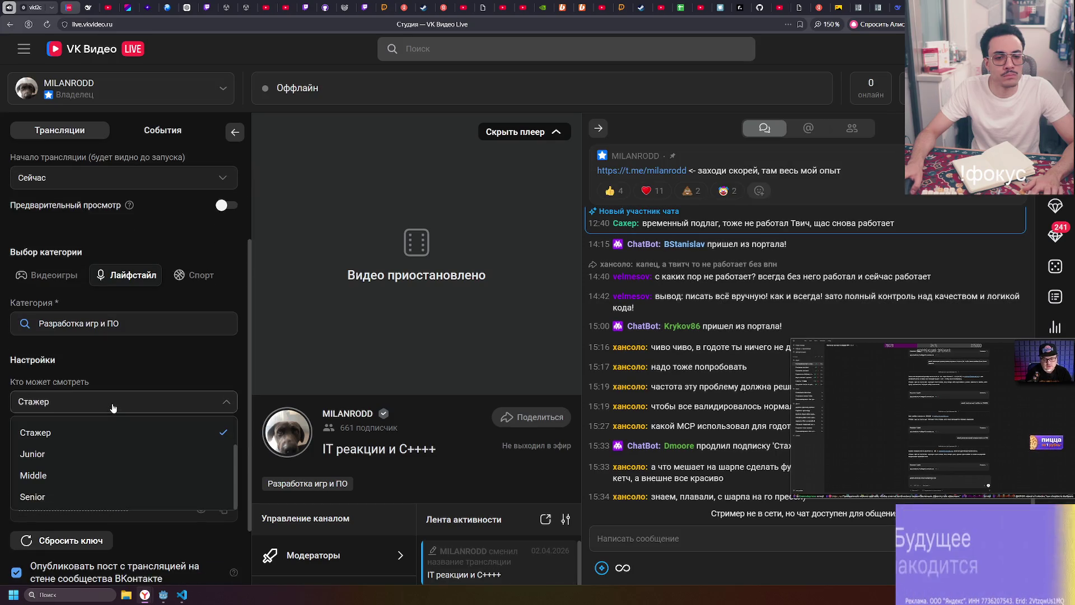
pyautogui.click(100, 431)
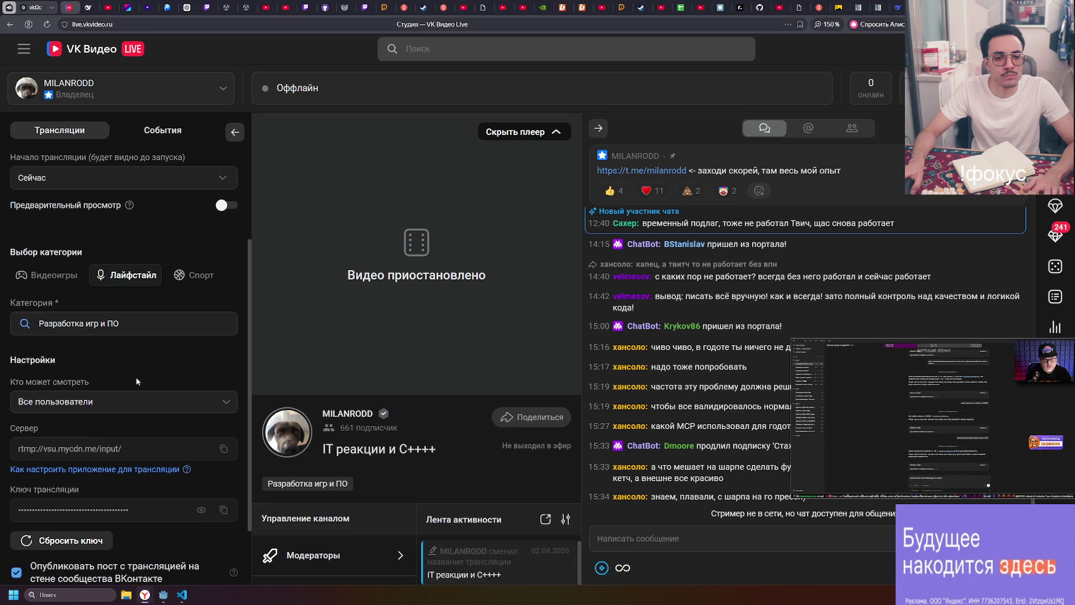
pyautogui.scroll(-2, 132, 382)
pyautogui.click(100, 529)
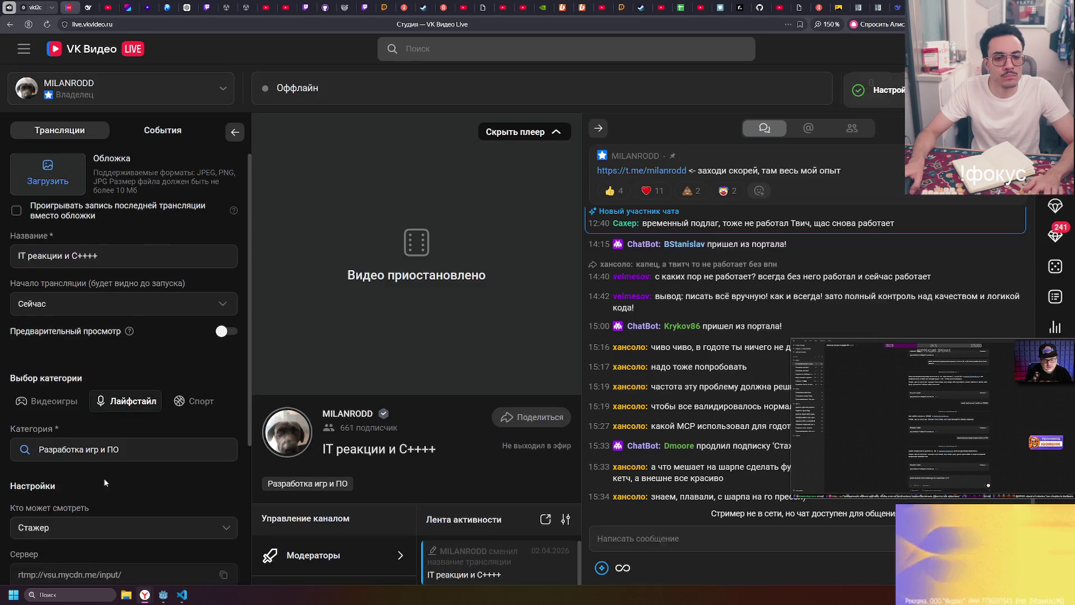
pyautogui.scroll(-3, 103, 478)
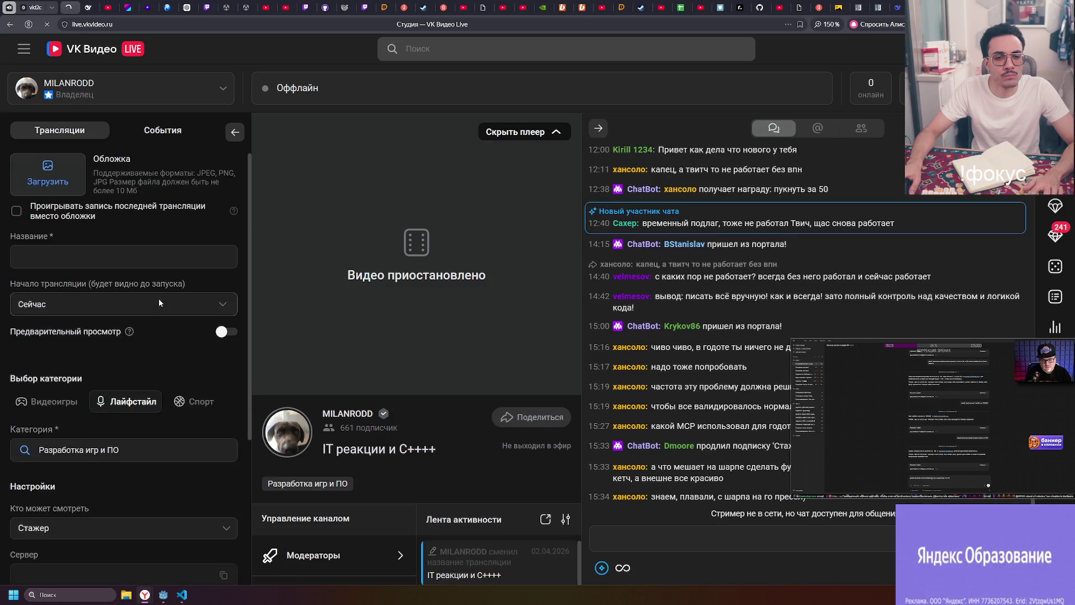
pyautogui.scroll(-4, 116, 328)
pyautogui.click(116, 328)
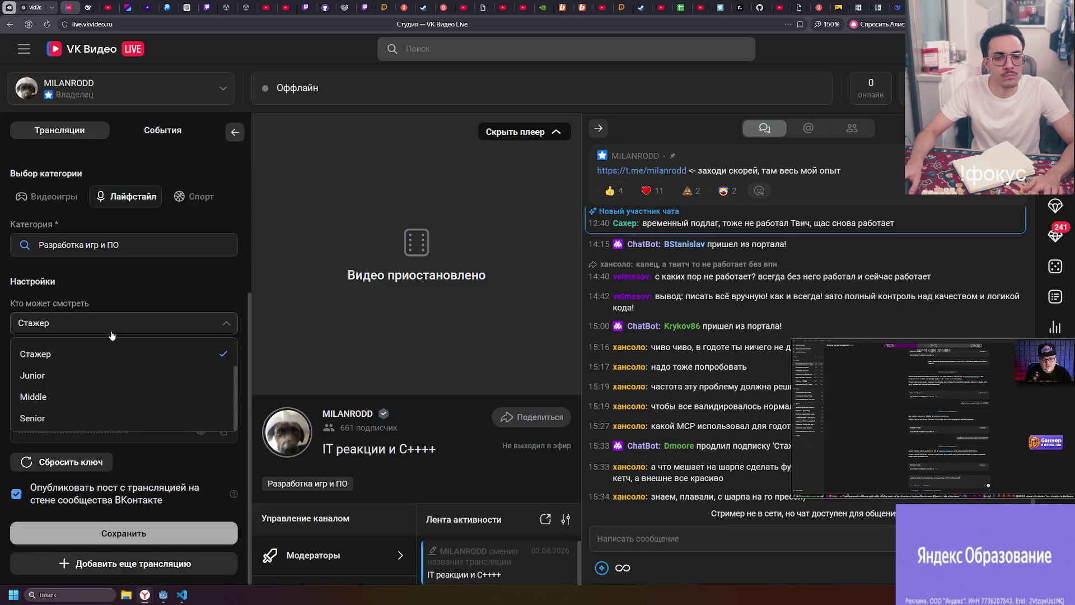
pyautogui.click(99, 354)
pyautogui.click(123, 534)
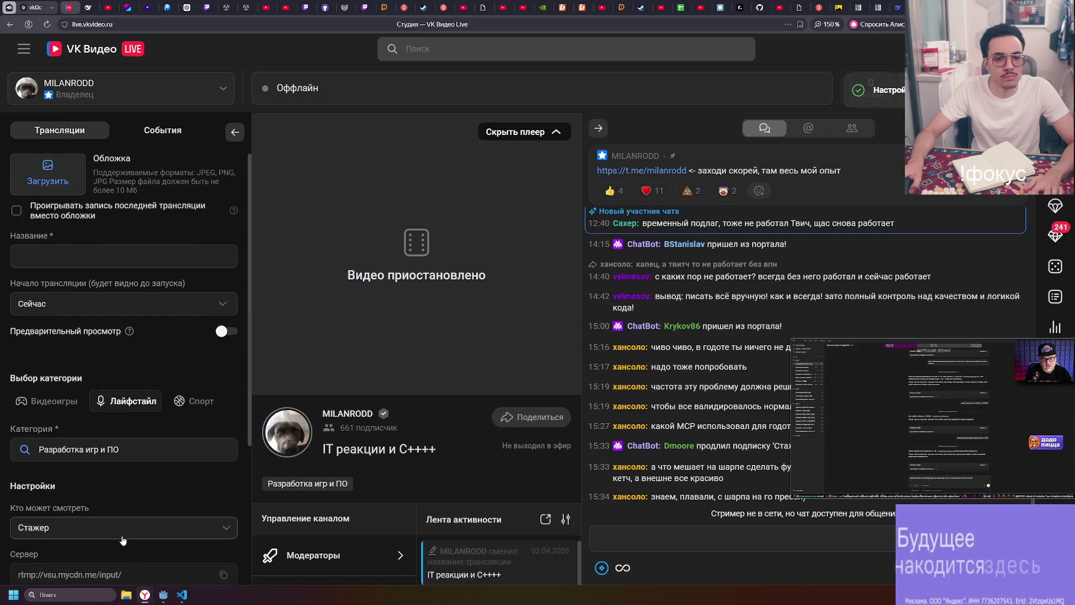
pyautogui.scroll(-2, 135, 431)
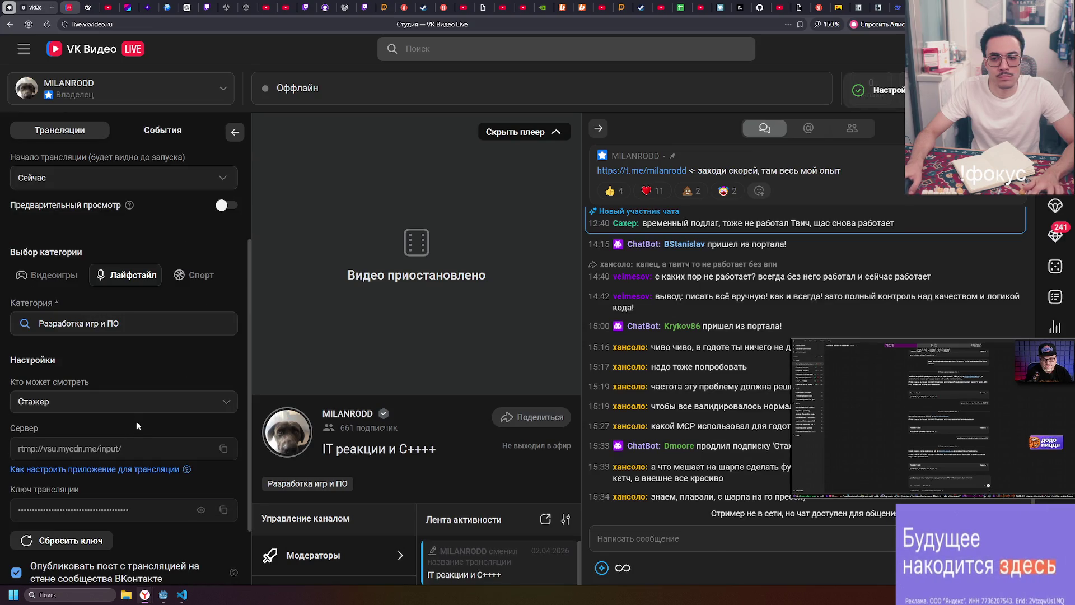
# - Reload the studio page with F5 and check the audience list without changing it
pyautogui.press('F5')
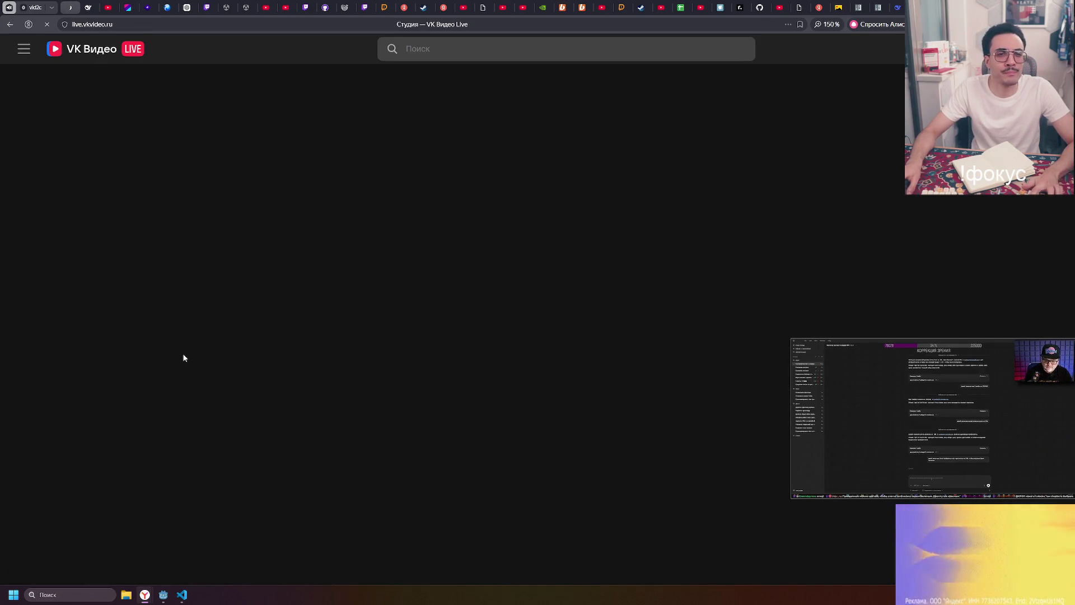
pyautogui.scroll(-5, 112, 336)
pyautogui.click(106, 324)
pyautogui.click(102, 351)
pyautogui.scroll(2, 102, 352)
pyautogui.scroll(-2, 98, 364)
# - Choose Все пользователи as the audience again and save the stream settings
pyautogui.click(98, 323)
pyautogui.scroll(1, 93, 371)
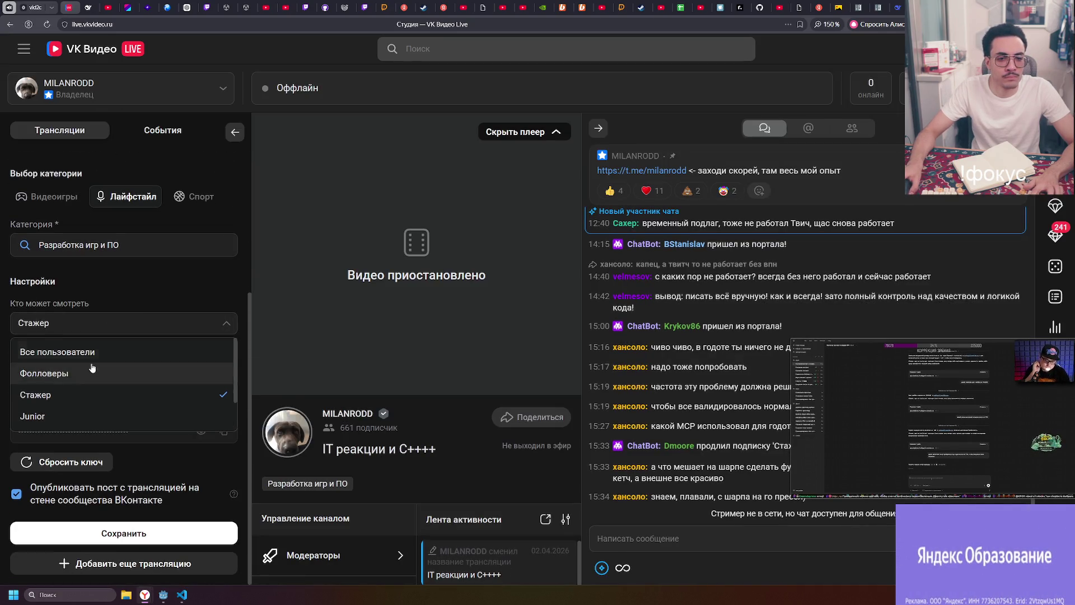
pyautogui.click(93, 348)
pyautogui.click(125, 534)
pyautogui.scroll(-3, 127, 536)
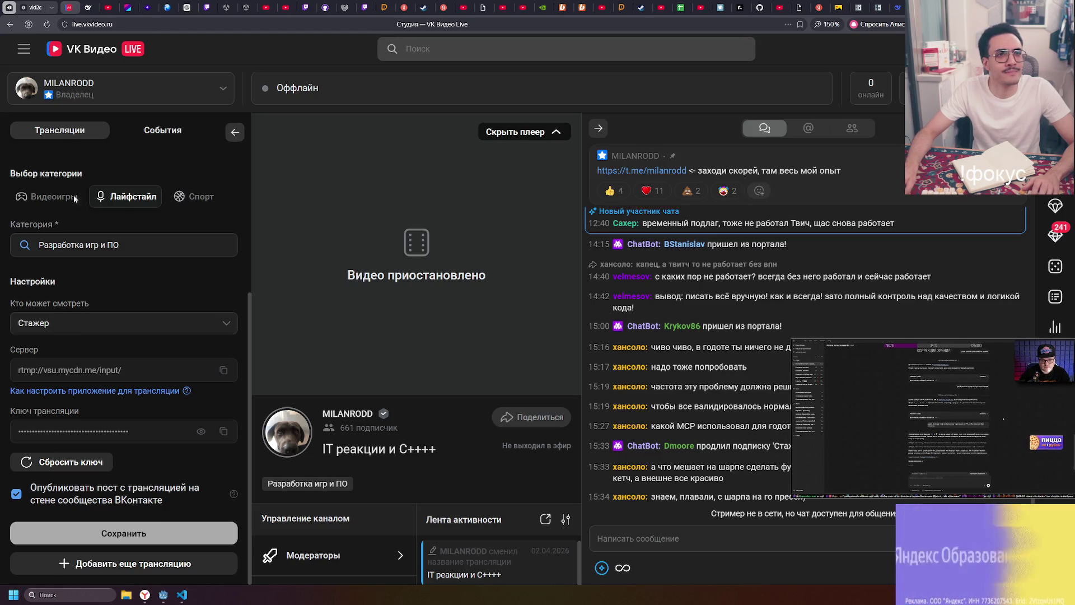
# - Reload the studio page and open the browser developer console with F12
pyautogui.scroll(3, 128, 370)
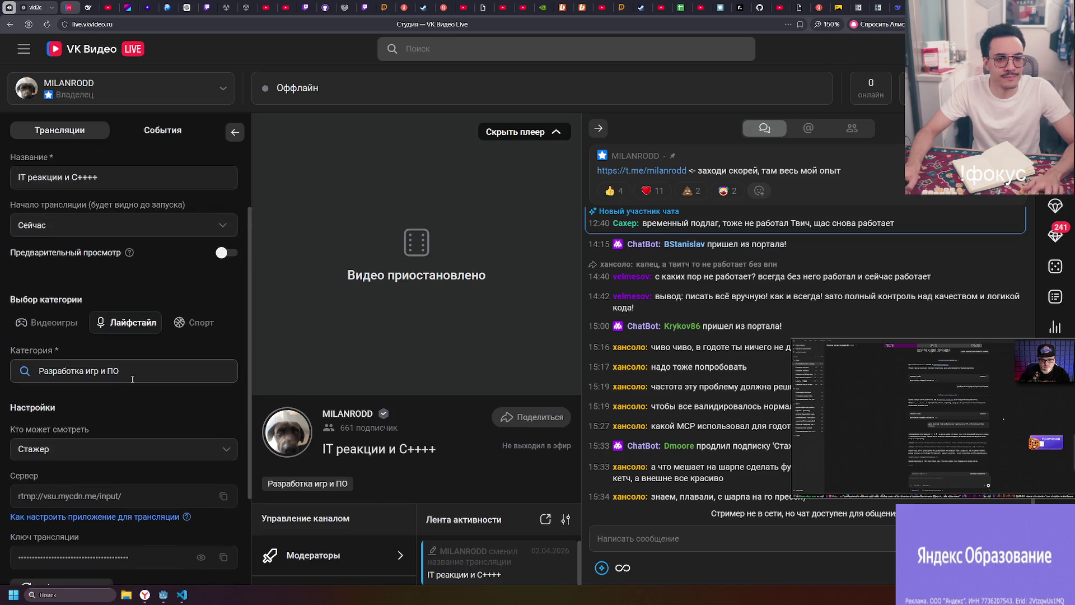
pyautogui.press('F5')
pyautogui.press('F12')
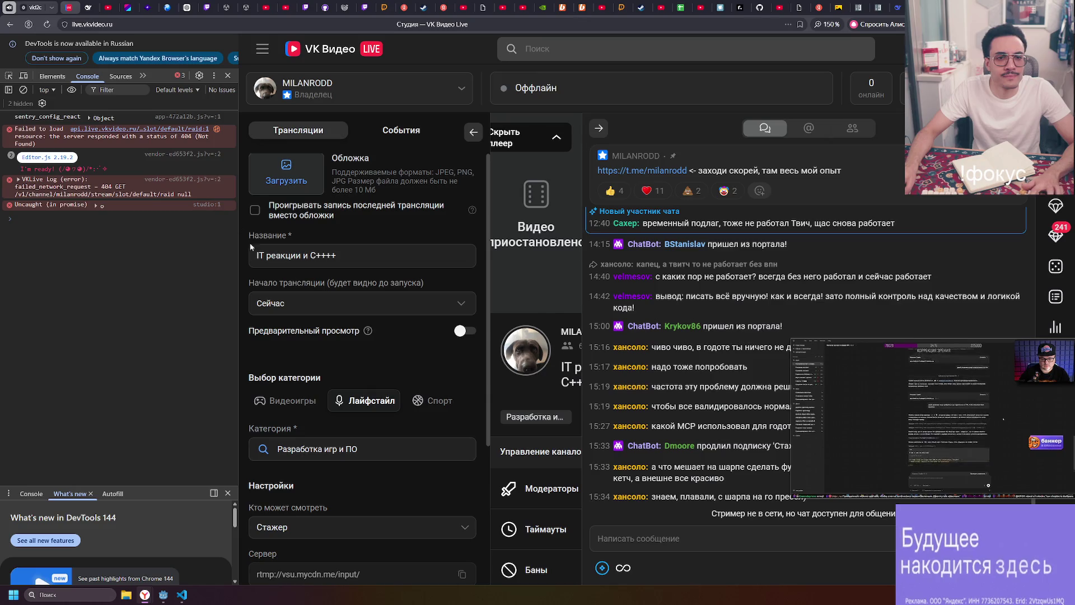
# - Reload with the console open, then set the audience to Все пользователи and save
pyautogui.scroll(-3, 303, 386)
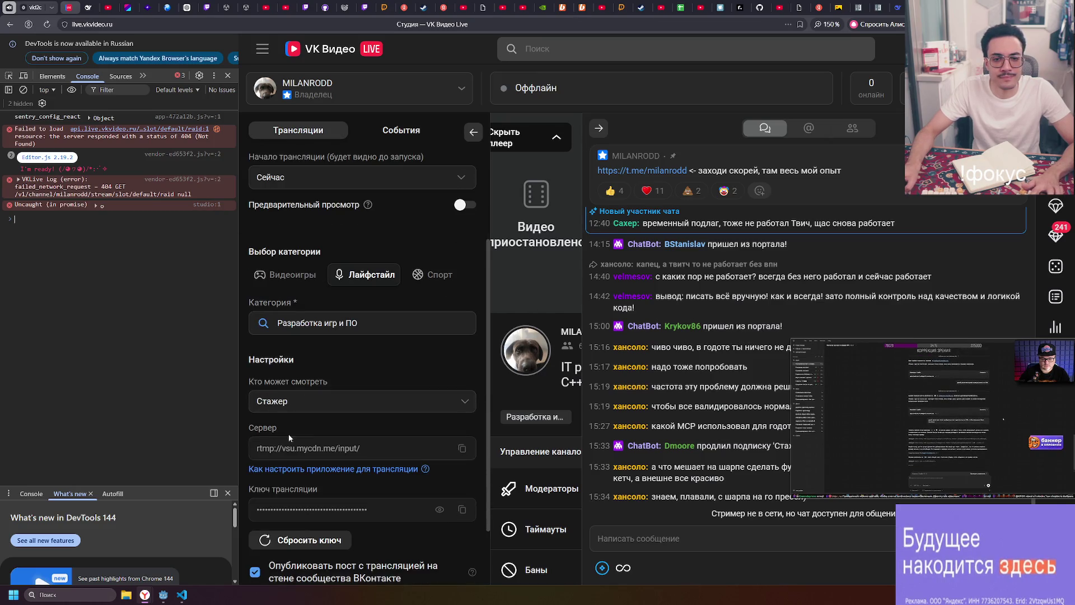
pyautogui.press('F5')
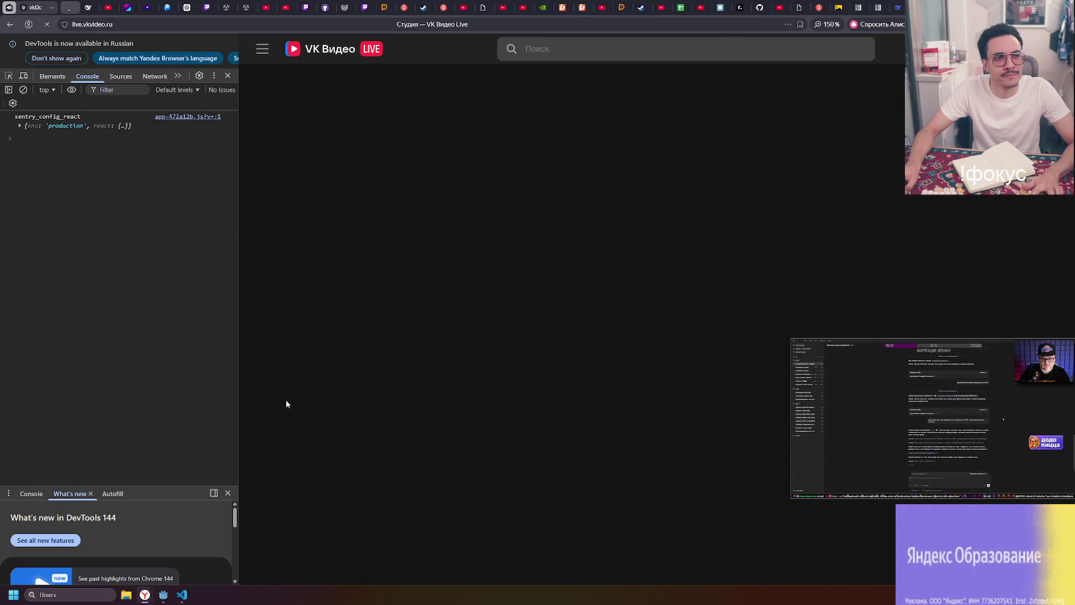
pyautogui.scroll(-3, 287, 401)
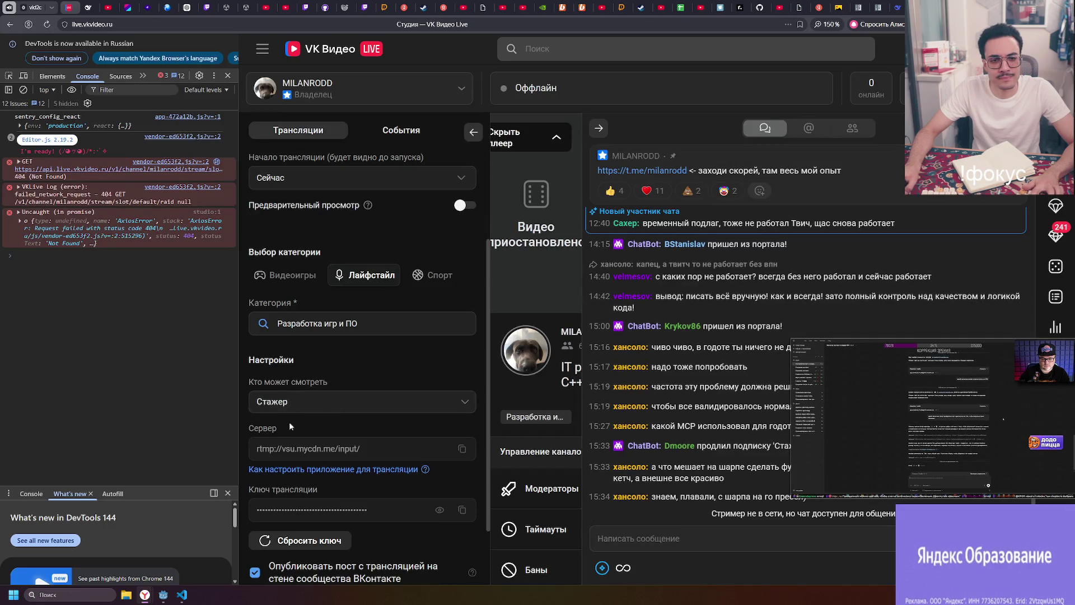
pyautogui.click(311, 403)
pyautogui.scroll(2, 312, 449)
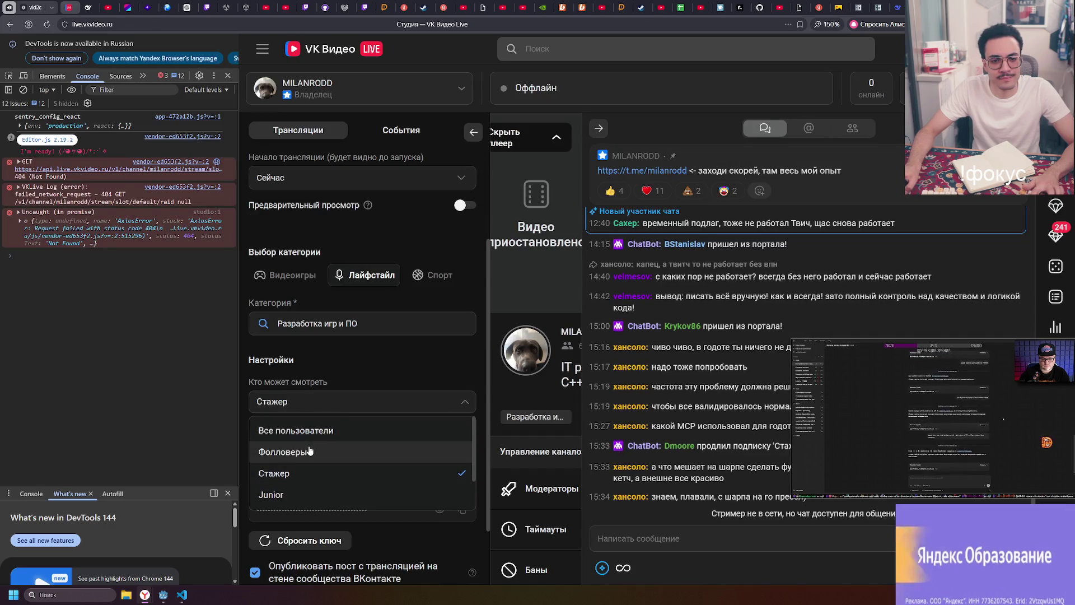
pyautogui.click(316, 428)
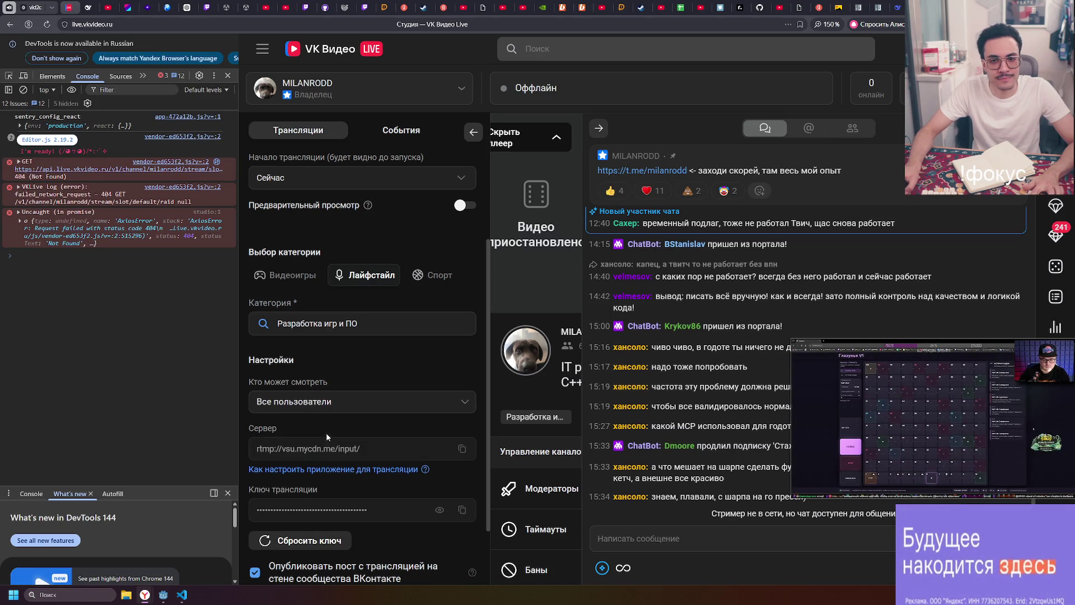
pyautogui.scroll(-2, 324, 431)
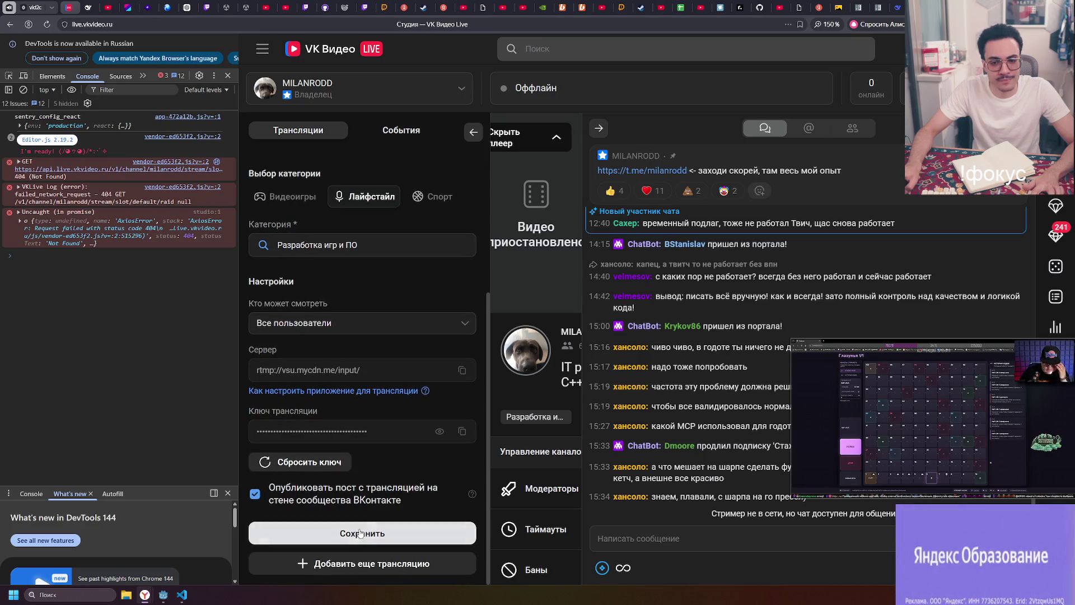
pyautogui.click(360, 533)
pyautogui.scroll(-4, 299, 361)
# - Save the audience as Фолловеры, then save another viewer level
pyautogui.click(300, 362)
pyautogui.scroll(2, 308, 398)
pyautogui.click(307, 414)
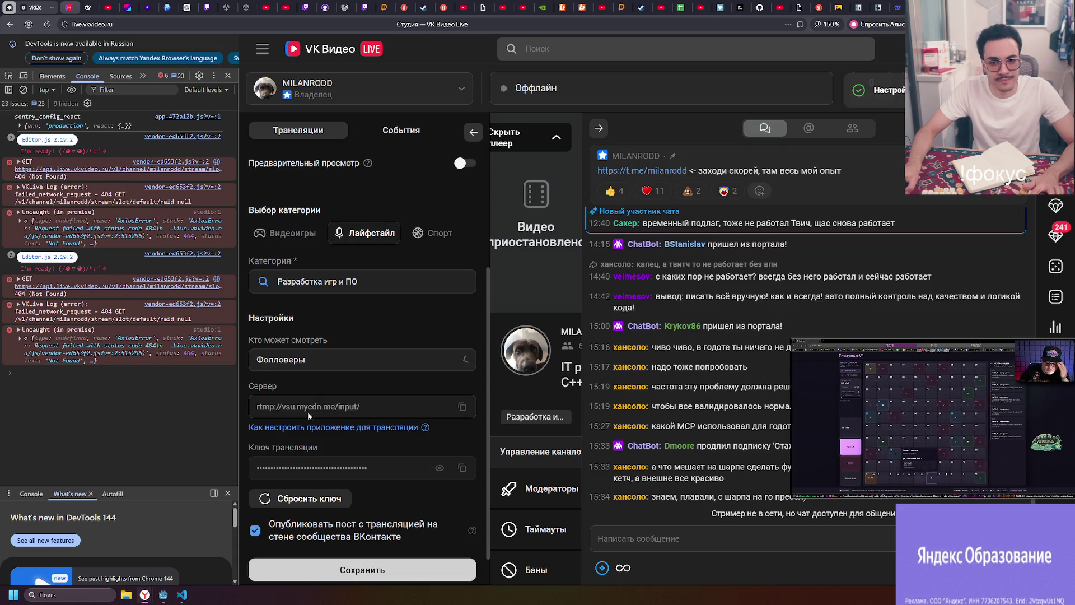
pyautogui.click(374, 574)
pyautogui.scroll(-2, 322, 471)
pyautogui.click(313, 450)
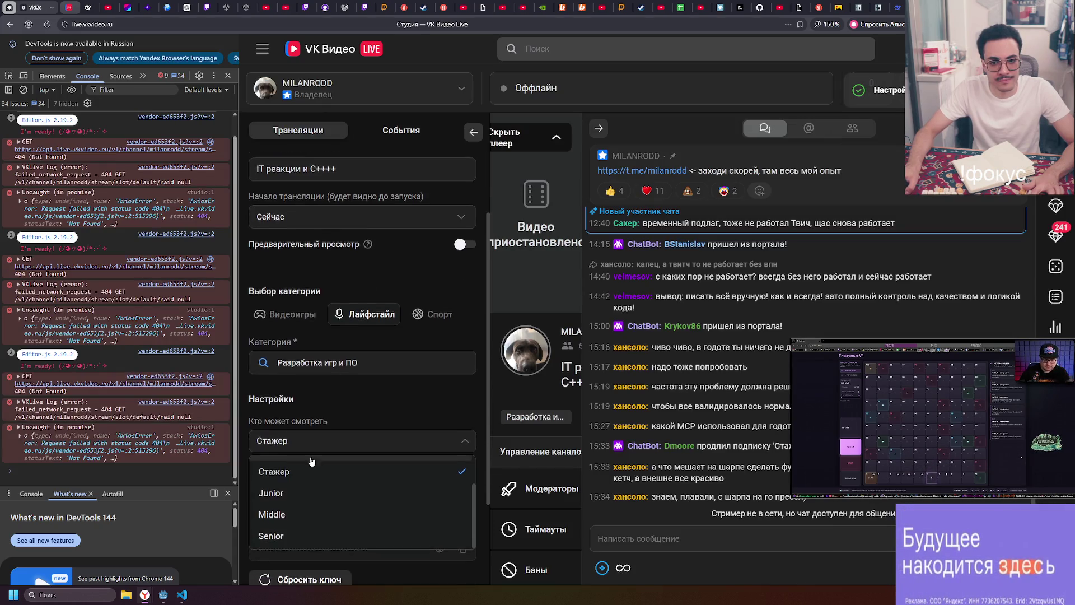
pyautogui.scroll(-2, 311, 456)
pyautogui.click(311, 399)
pyautogui.click(354, 535)
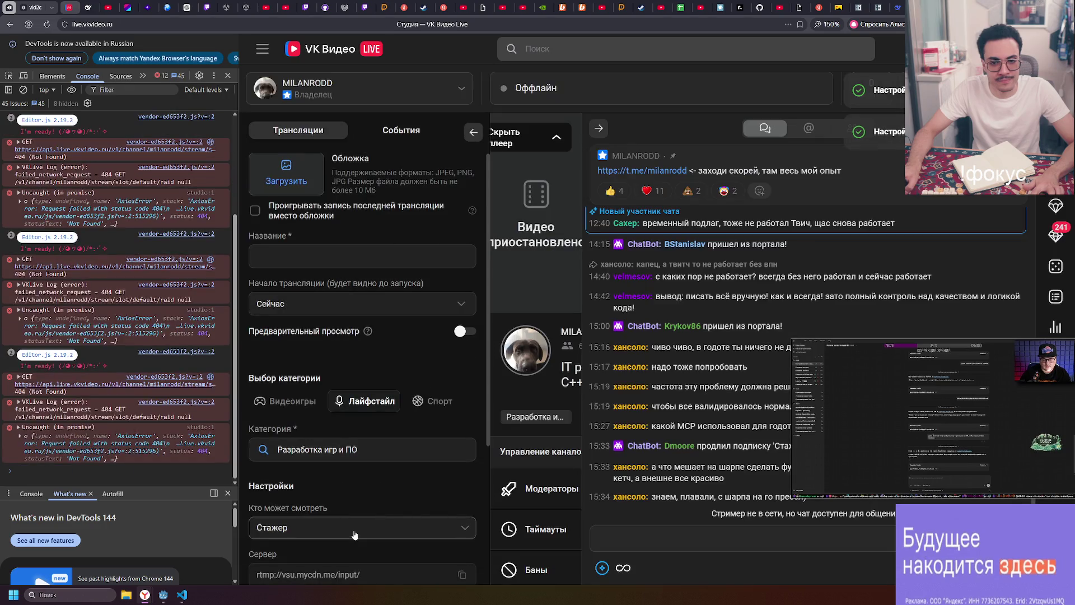
# - Switch the audience back to Все пользователи and save the viewing setting
pyautogui.click(324, 528)
pyautogui.scroll(2, 323, 560)
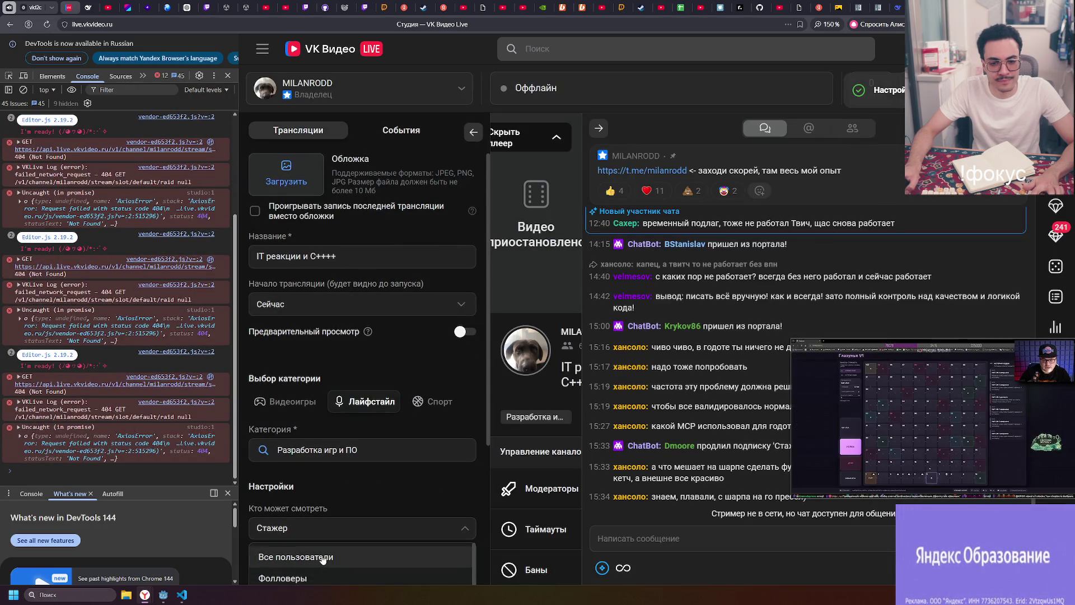
pyautogui.click(324, 557)
pyautogui.scroll(-5, 323, 557)
pyautogui.click(335, 534)
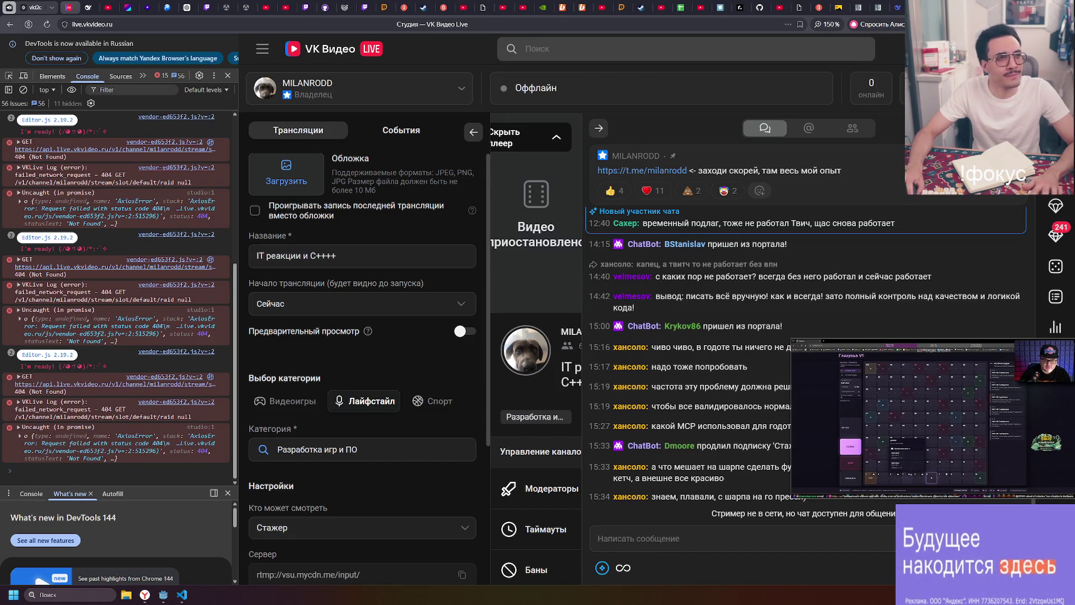
# - Select the newest recording on drive D, then close Explorer and the developer tools
pyautogui.hotkey('alt', 'Tab')
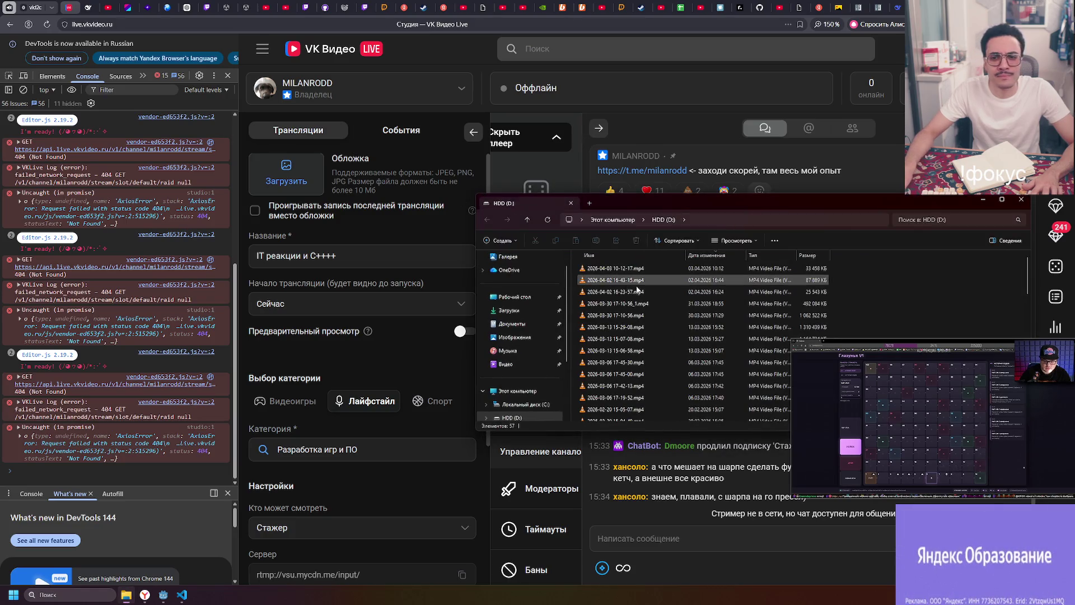
pyautogui.click(752, 271)
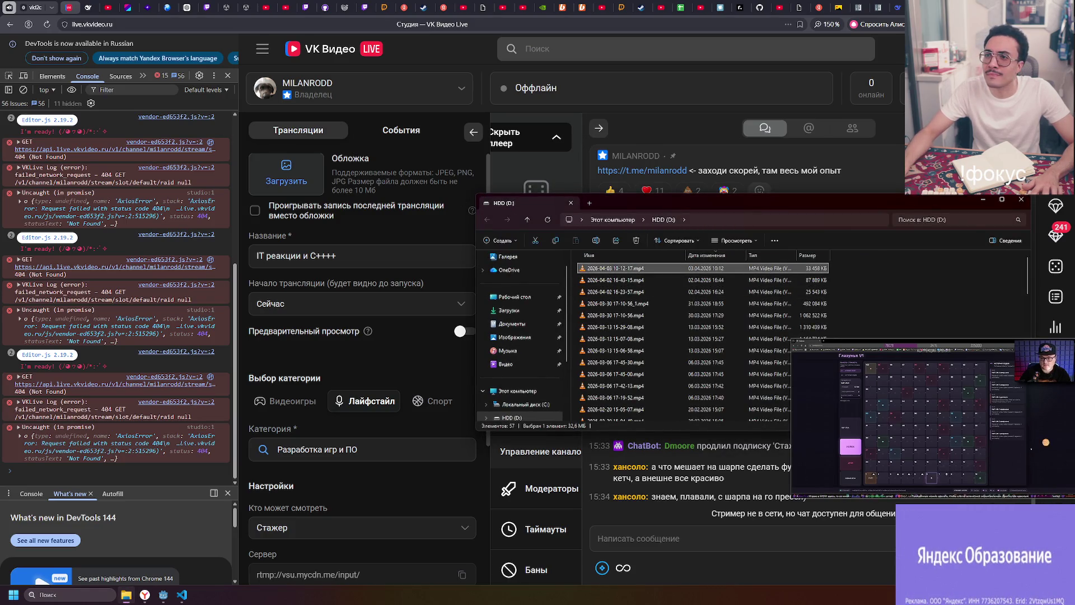
pyautogui.click(260, 231)
pyautogui.press('F12')
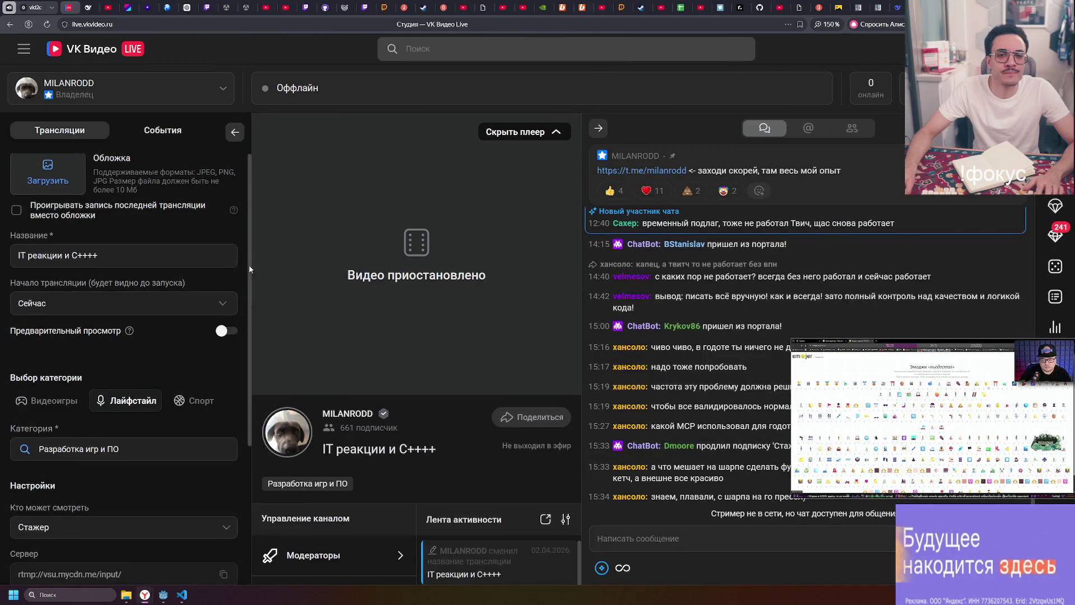
# - Scroll the chat and reload the studio twice until the audience reads Все пользователи
pyautogui.scroll(-2, 147, 413)
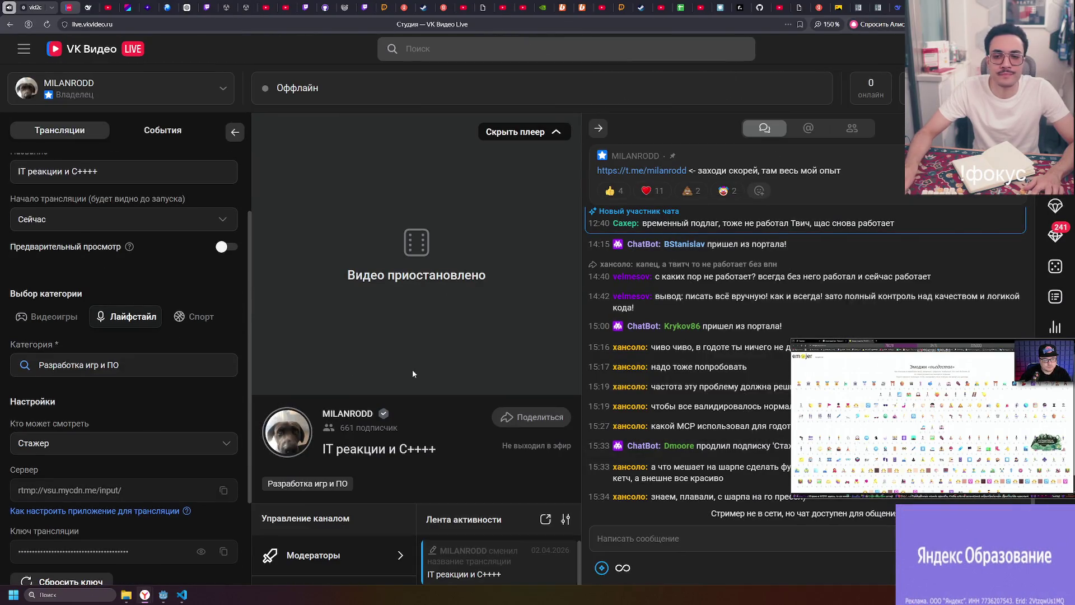
pyautogui.scroll(-2, 696, 345)
pyautogui.scroll(2, 696, 346)
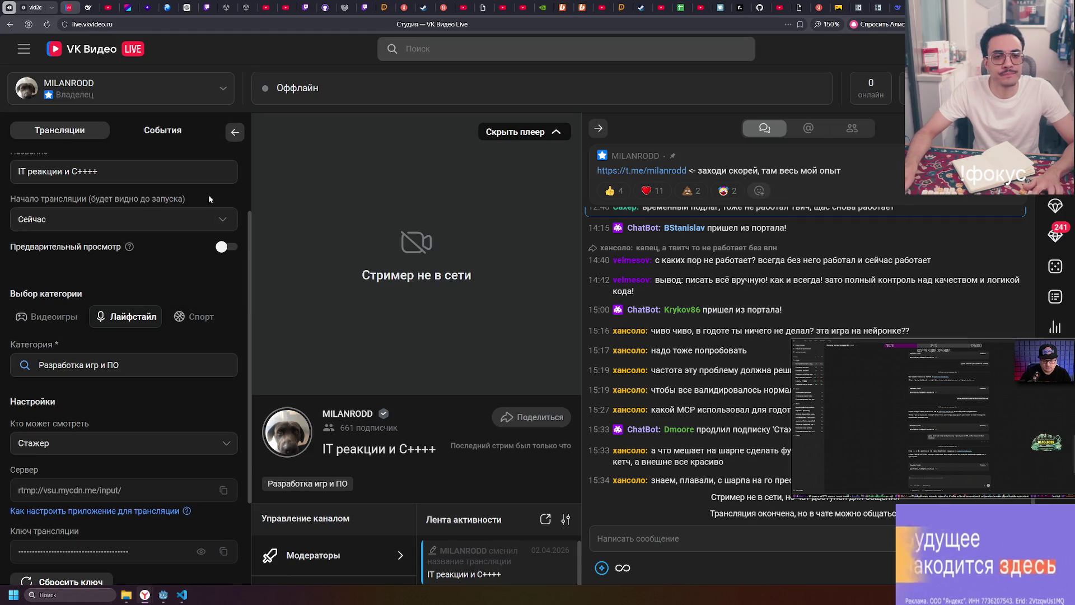
pyautogui.press('F5')
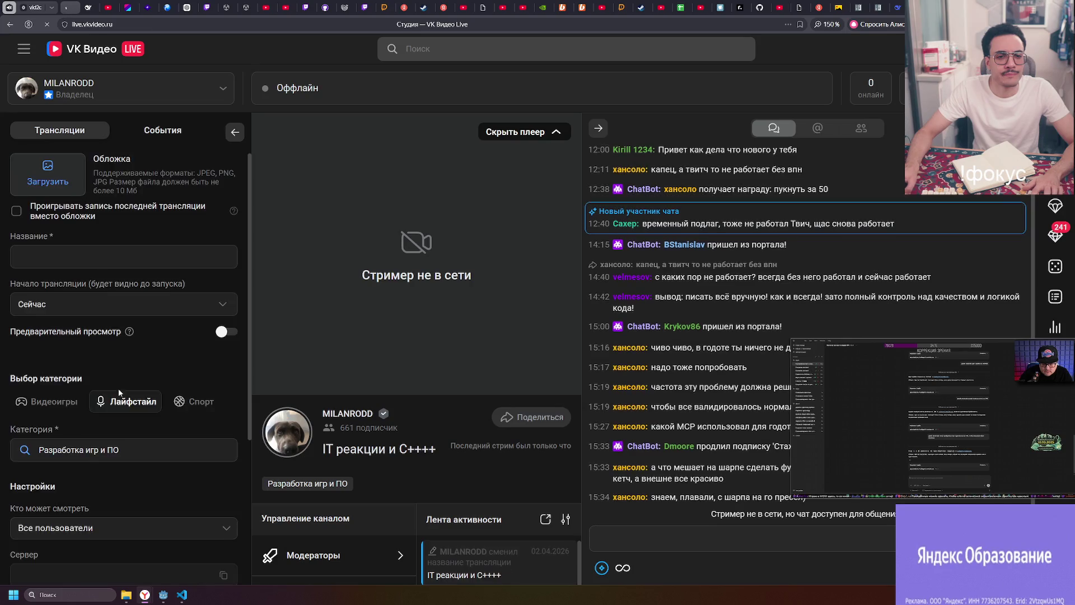
pyautogui.scroll(-1, 100, 459)
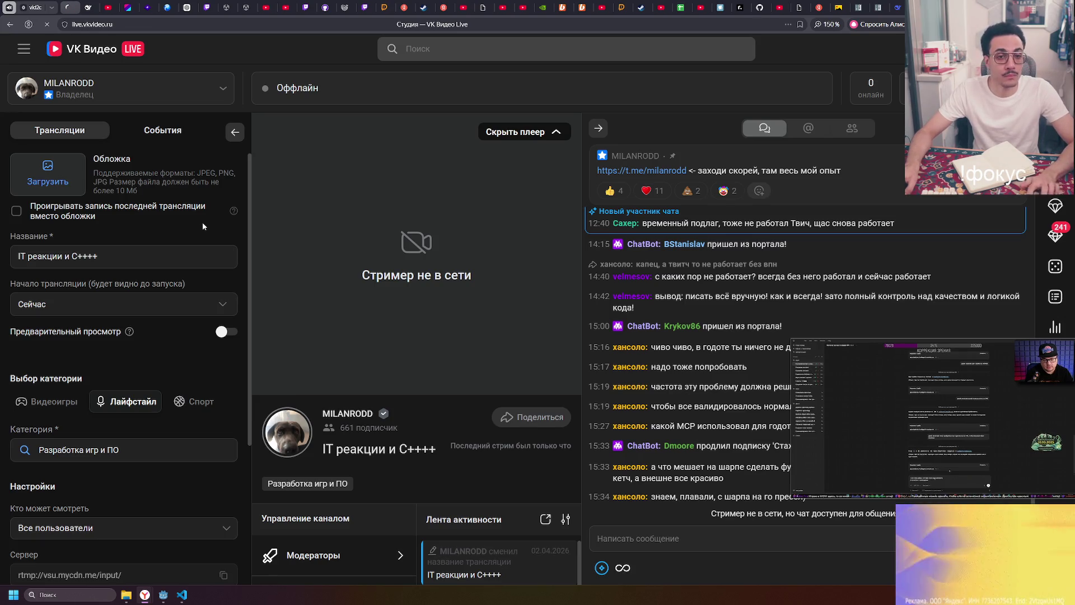
pyautogui.press('F5')
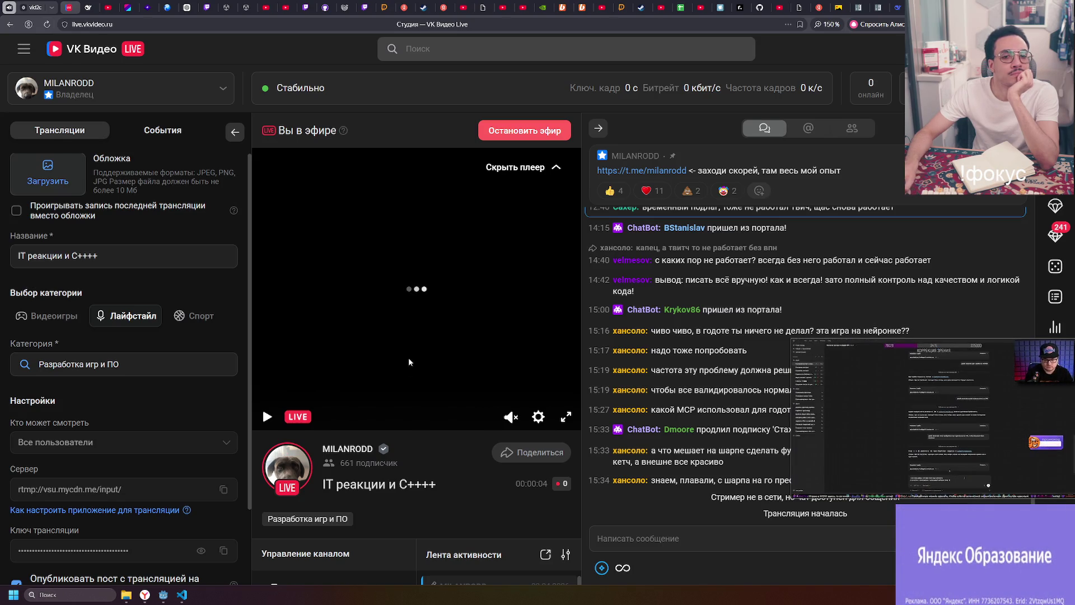
# - Play and pause the live preview of 'IT реакции и C++++', then switch to the Twitch tab
pyautogui.click(47, 24)
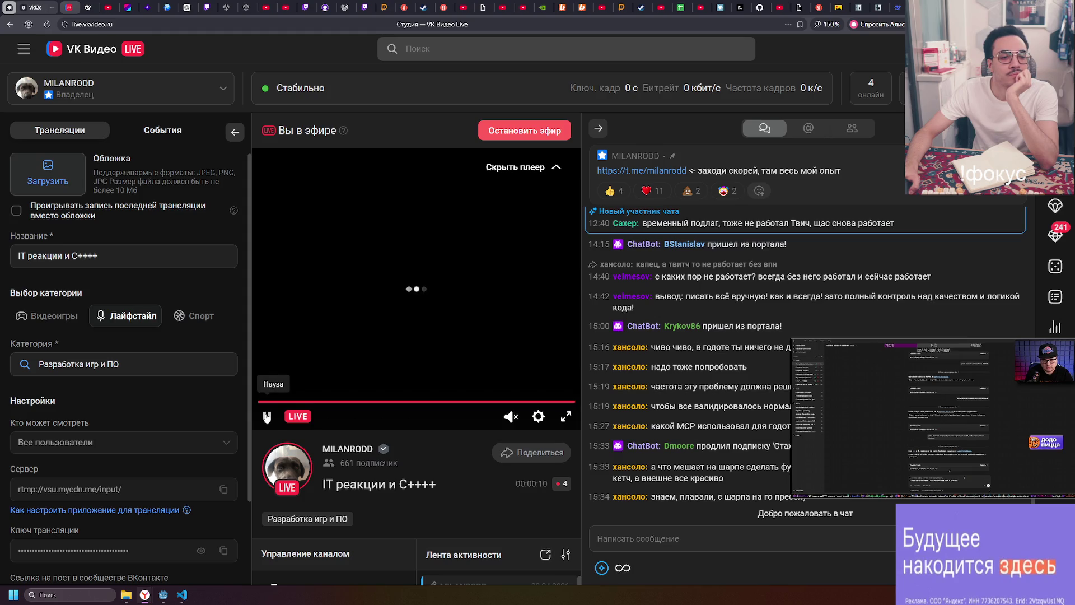
pyautogui.click(267, 417)
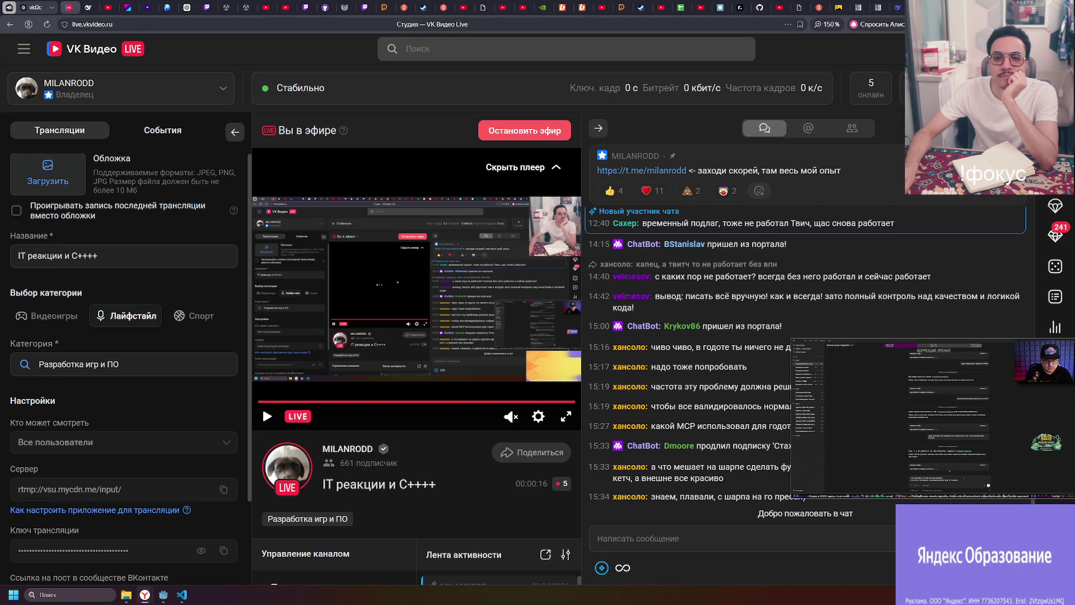
pyautogui.hotkey('ctrl', 'Tab')
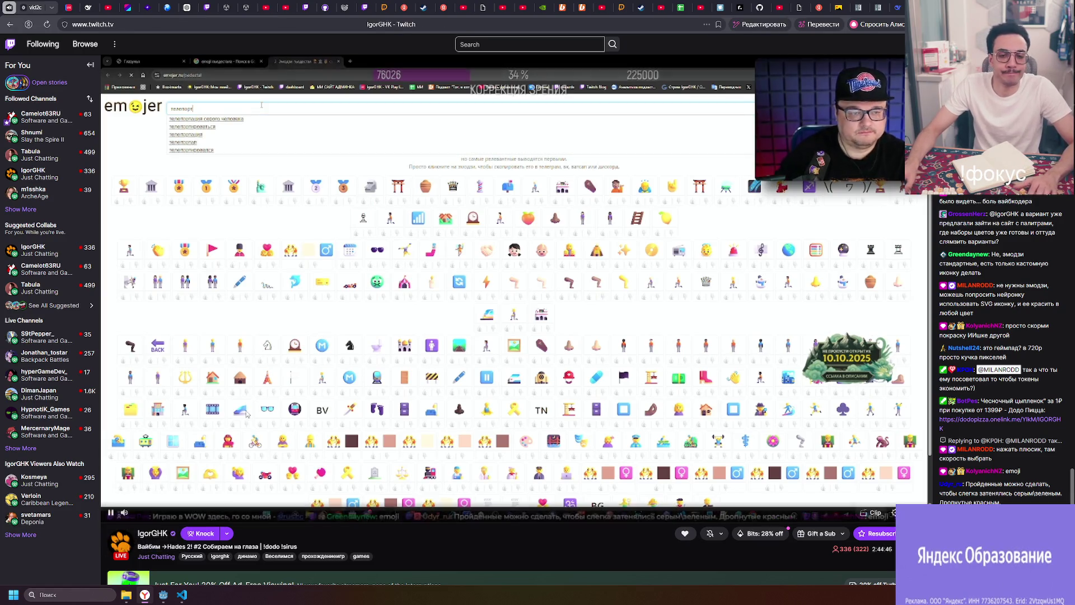
pyautogui.click(182, 594)
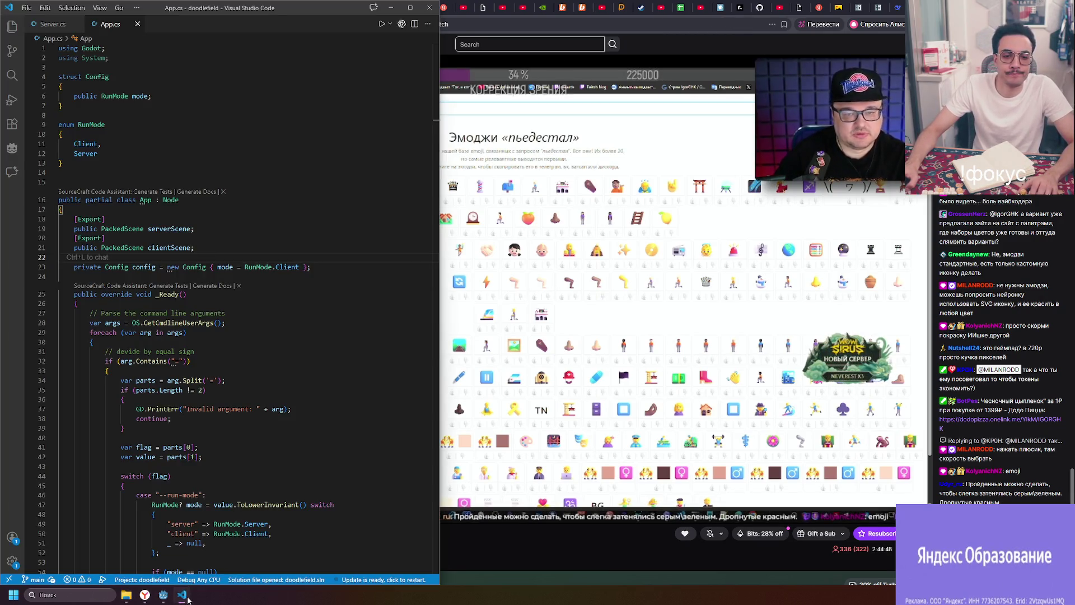
pyautogui.click(188, 598)
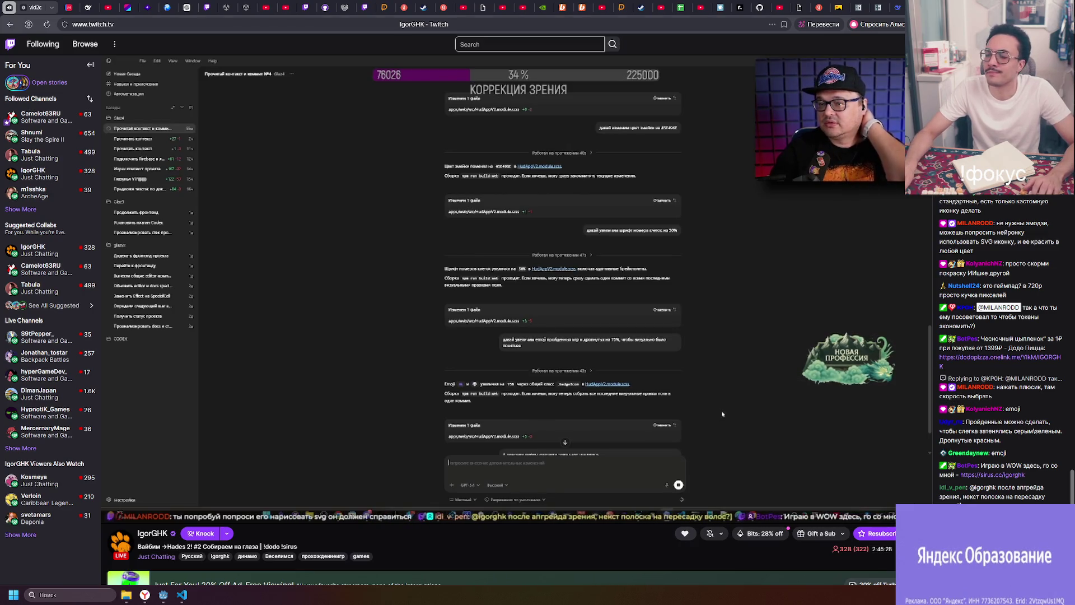
pyautogui.moveTo(846, 239)
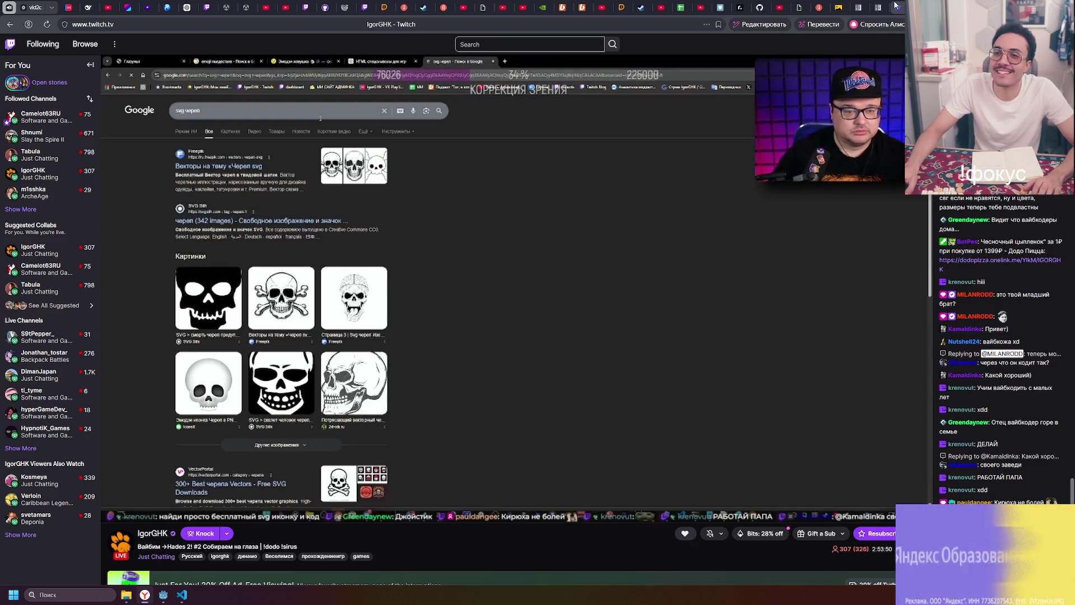
pyautogui.click(896, 6)
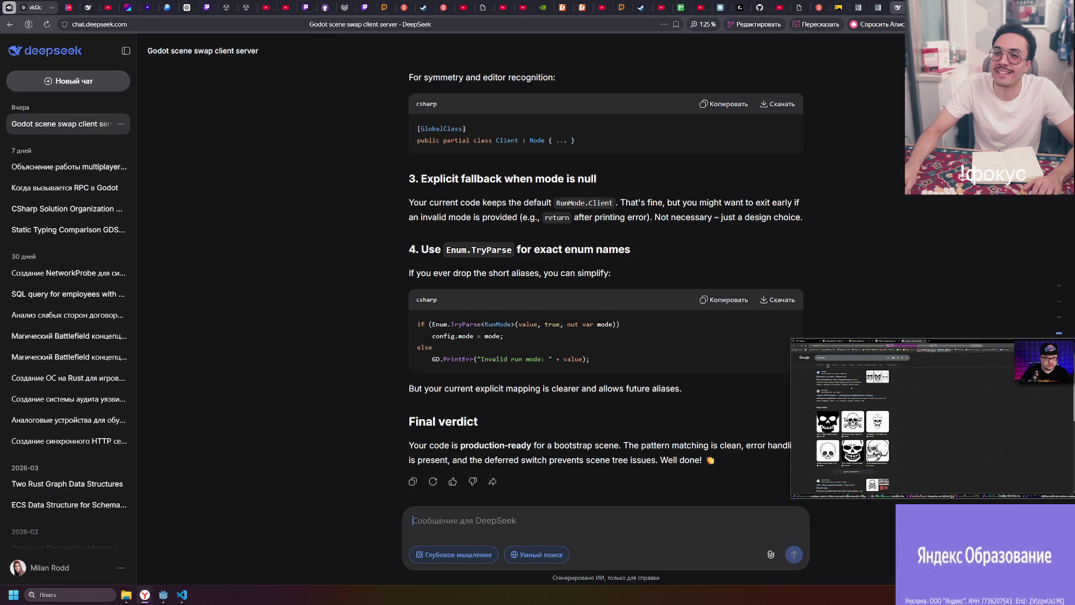
# - Minimize the browser and close the HDD (D:) folder window to reveal the Godot editor
pyautogui.click(1011, 6)
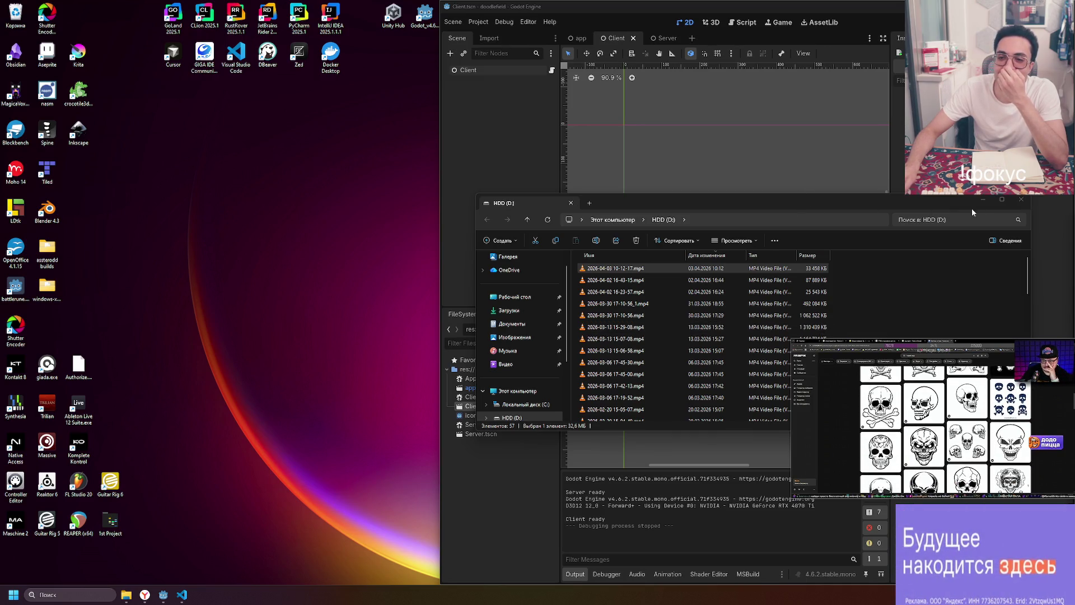
pyautogui.click(1021, 200)
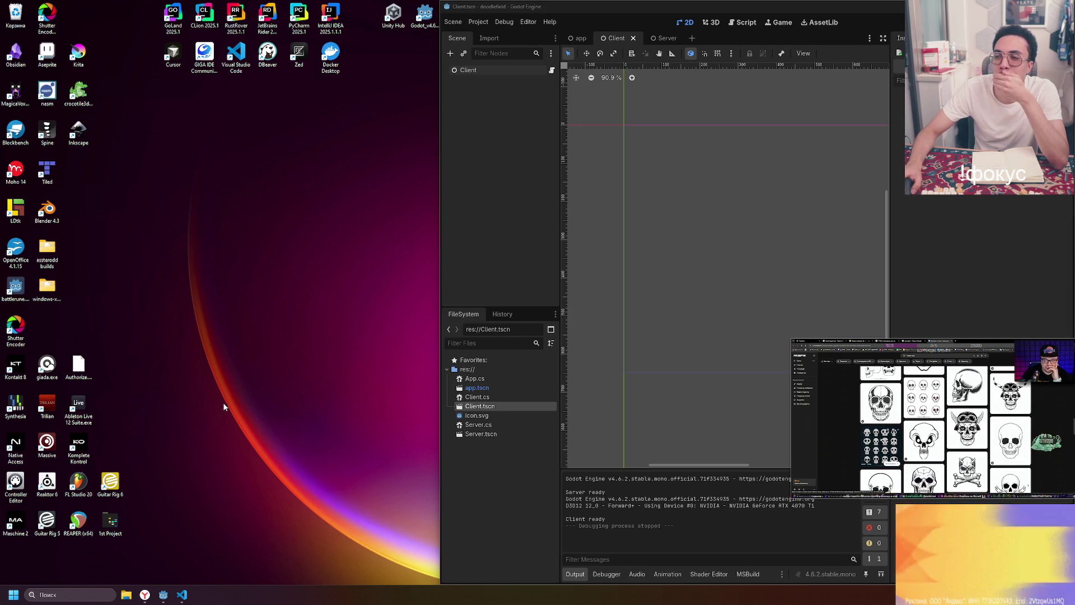
# - Briefly restore the DeepSeek chat full-screen, minimize it again, and shrink the stream mini-player
pyautogui.click(145, 595)
pyautogui.doubleClick(998, 268)
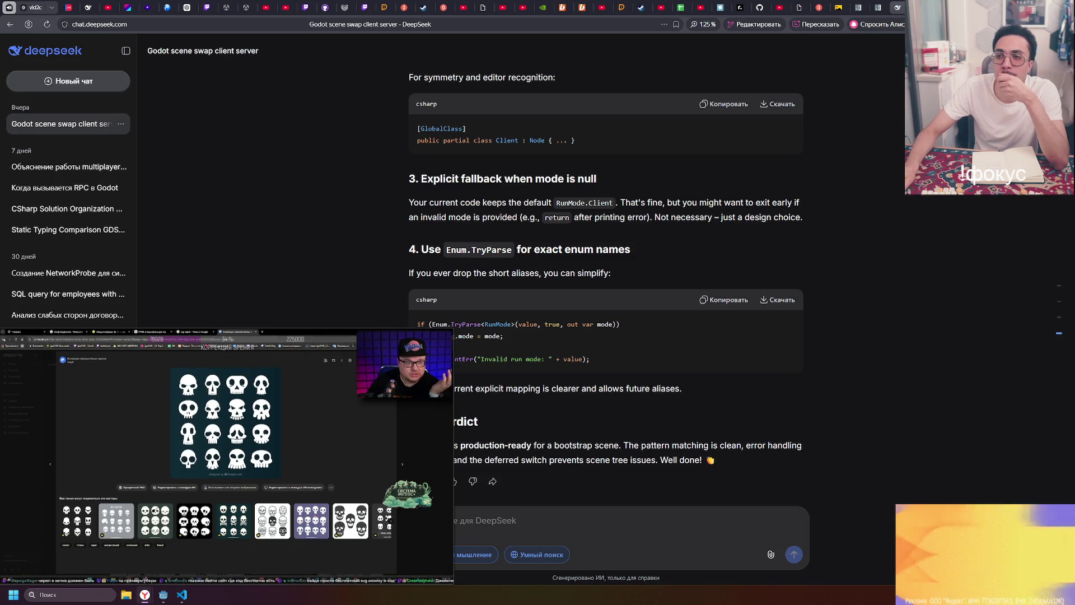
pyautogui.click(1010, 7)
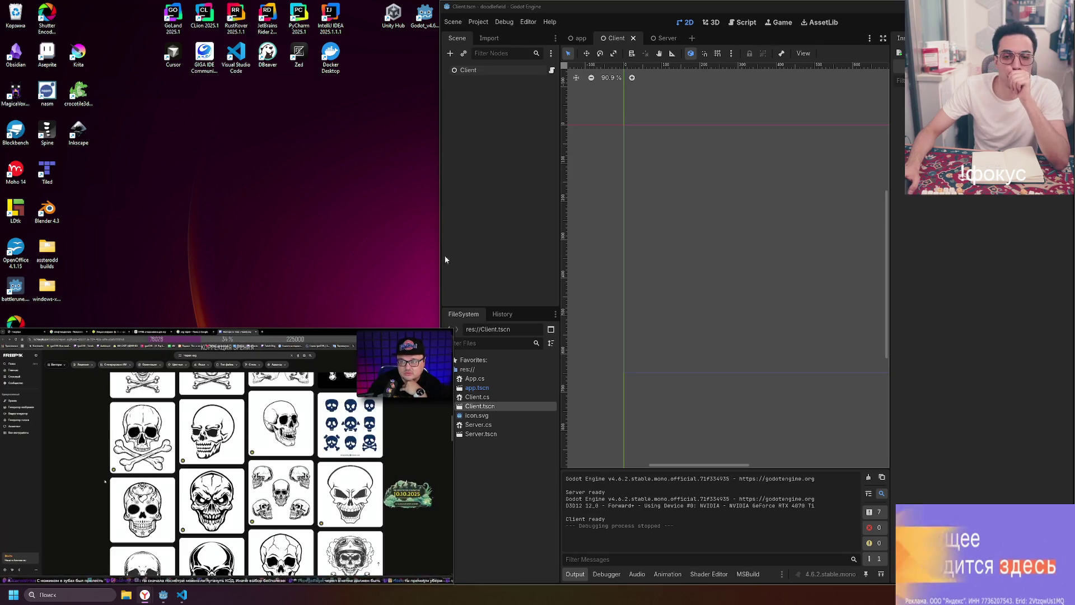
pyautogui.moveTo(452, 328); pyautogui.dragTo(440, 337)
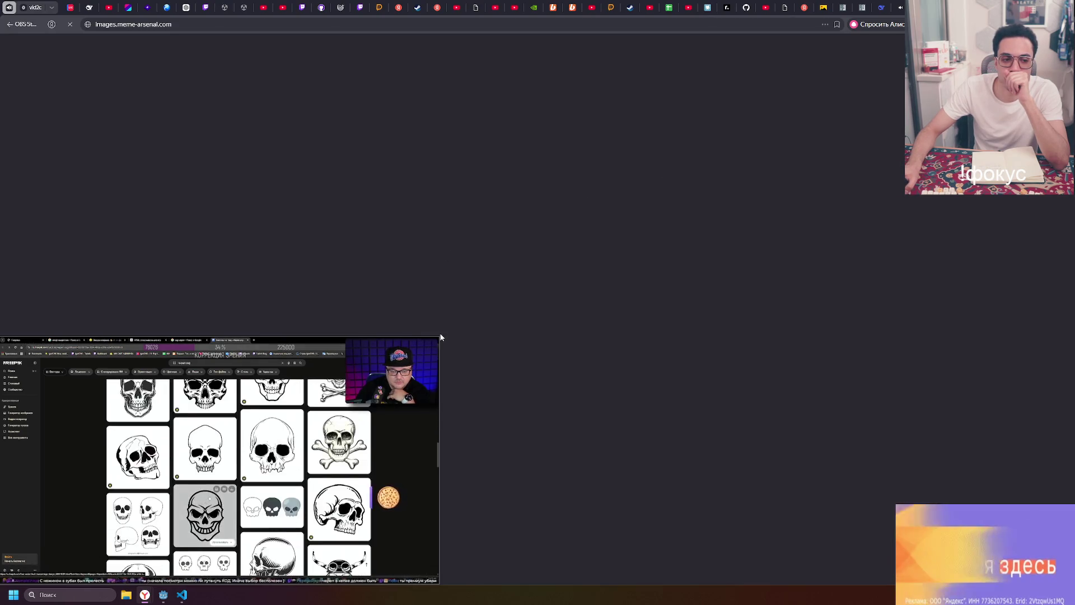
# - Shrink the Twitch mini-player and close the full-screen browser to return to Godot
pyautogui.moveTo(440, 335)
pyautogui.mouseDown()
pyautogui.moveTo(355, 400)
pyautogui.moveTo(291, 422)
pyautogui.mouseUp()
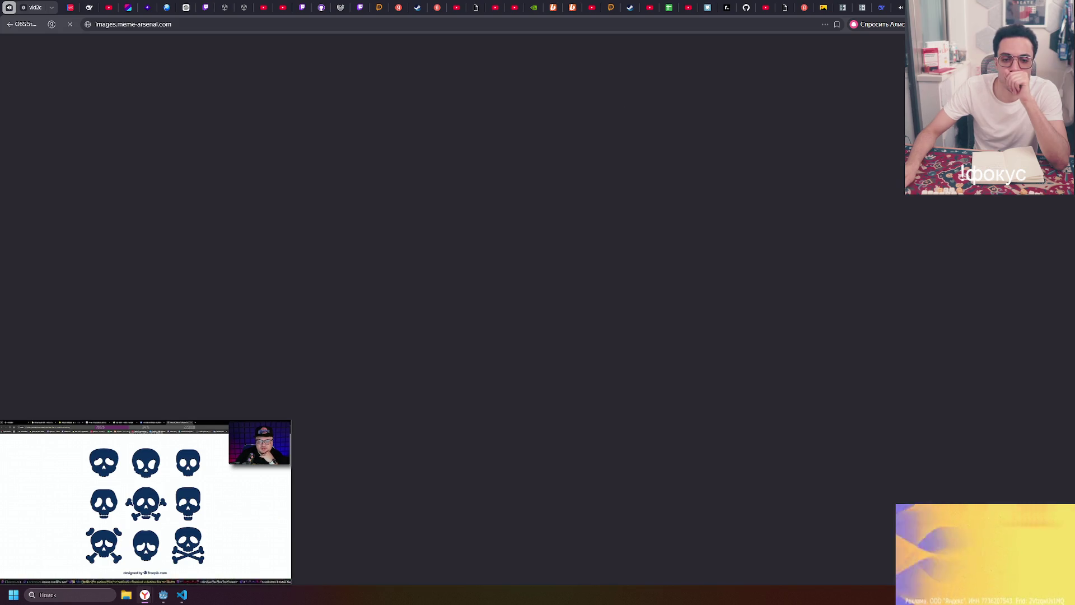
pyautogui.hotkey('alt', 'F4')
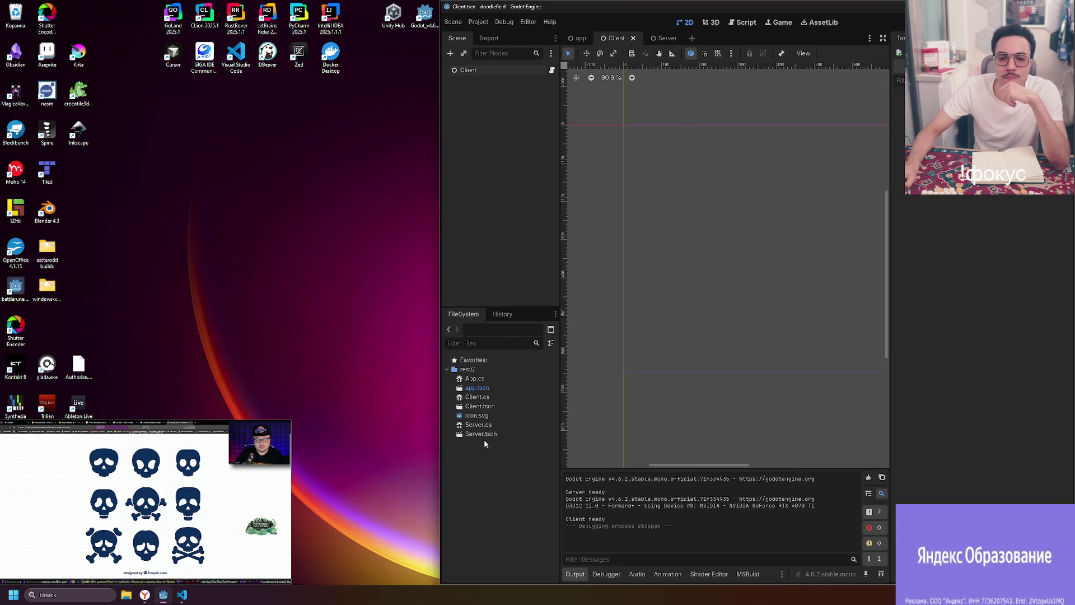
pyautogui.rightClick(479, 456)
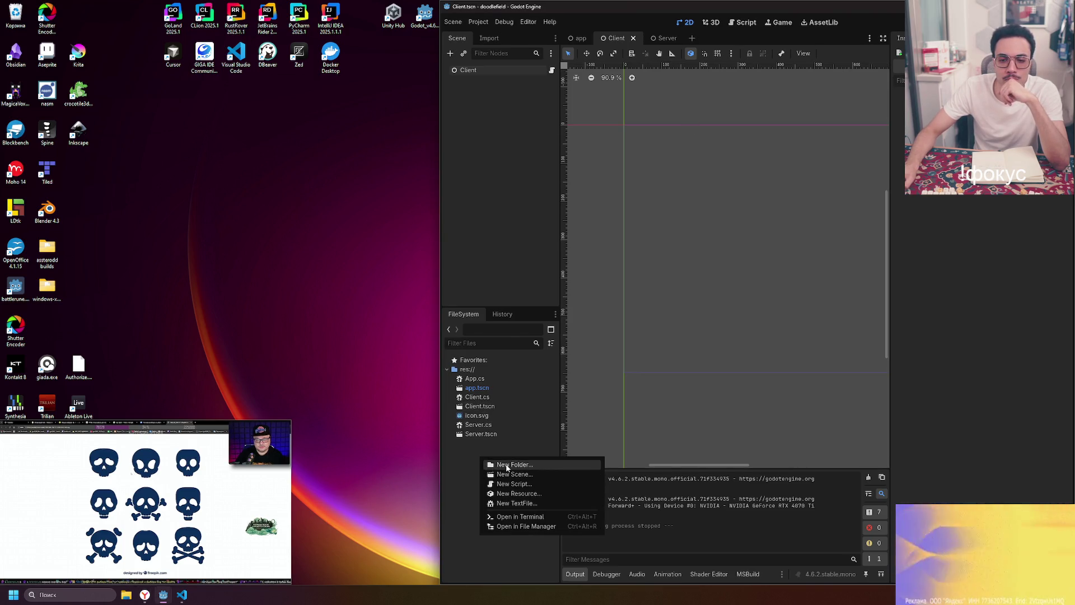
# - Dismiss the FileSystem context menu and maximize the Godot editor window to full screen
pyautogui.rightClick(461, 451)
pyautogui.rightClick(461, 451)
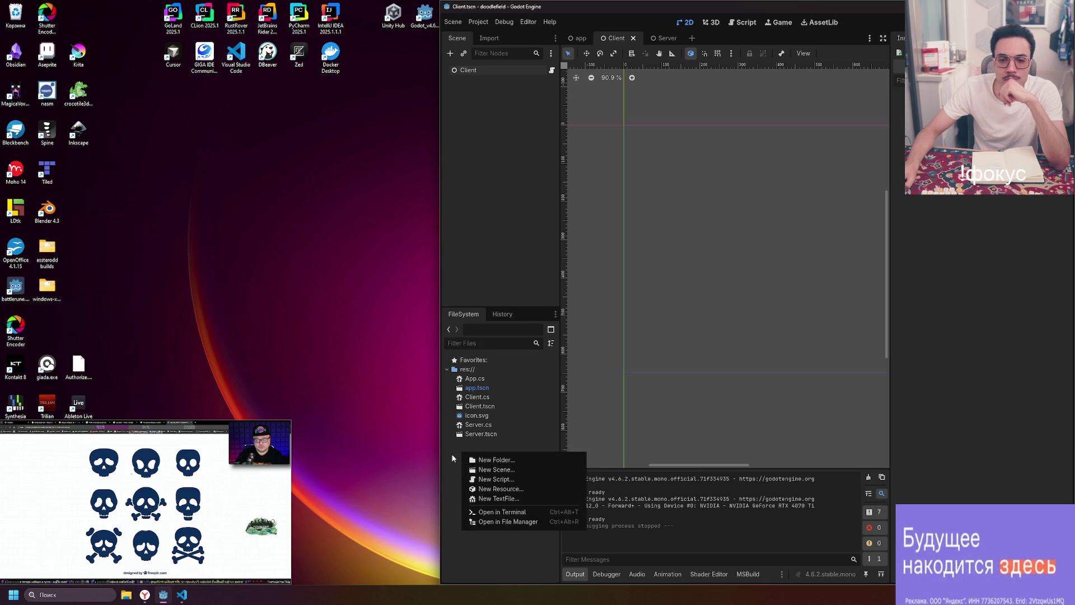
pyautogui.click(453, 459)
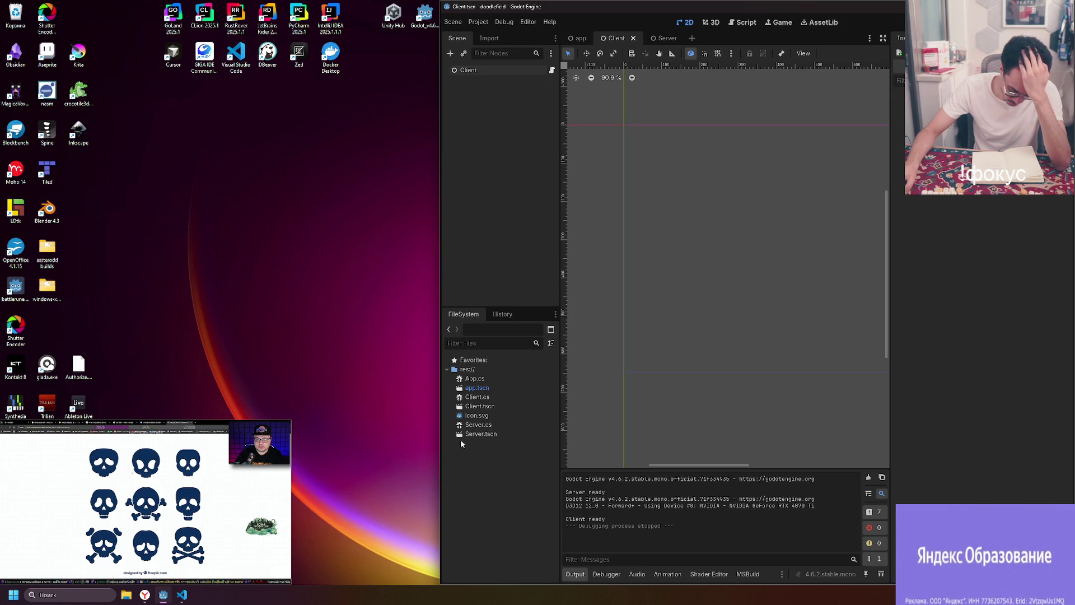
pyautogui.doubleClick(821, 11)
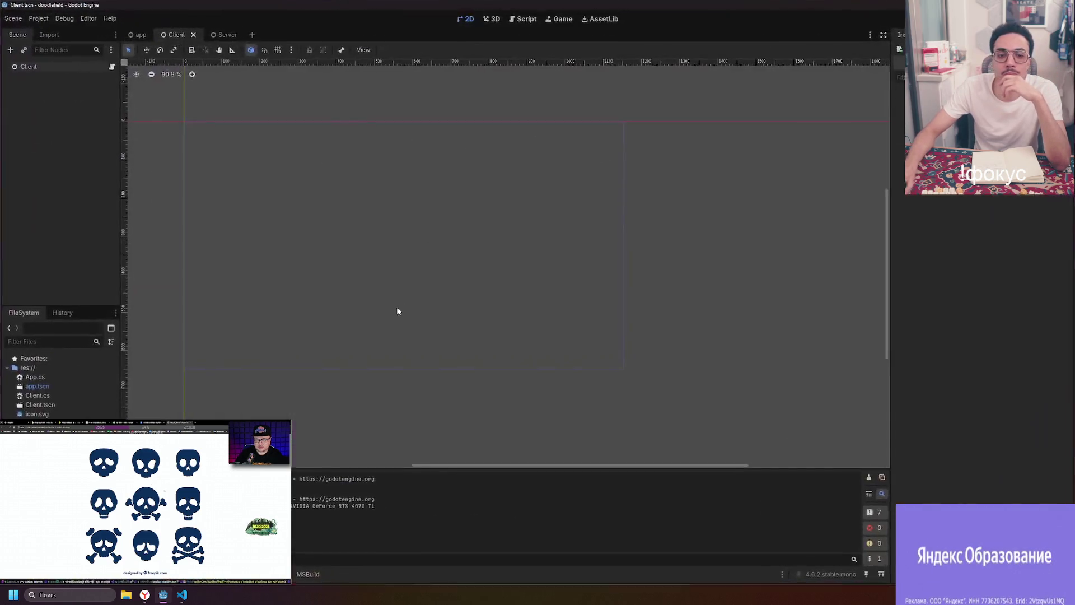
pyautogui.moveTo(123, 511)
pyautogui.mouseDown()
pyautogui.moveTo(428, 447)
pyautogui.moveTo(901, 512)
pyautogui.moveTo(905, 429)
pyautogui.mouseUp()
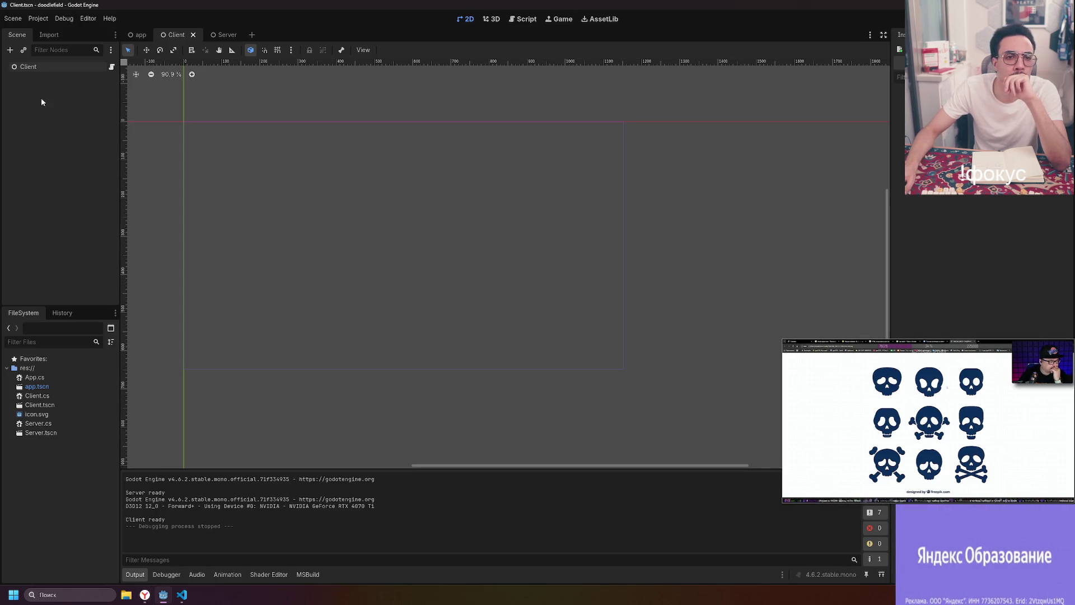
# - Close the Client and Server scene tabs and create a User Interface scene named MainMenu
pyautogui.middleClick(174, 36)
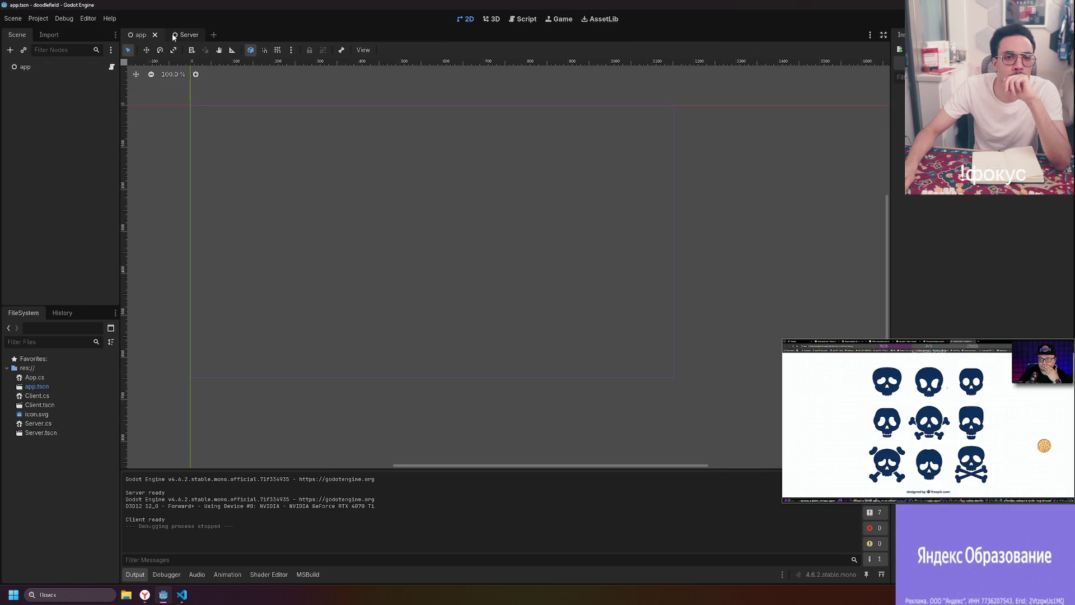
pyautogui.middleClick(181, 36)
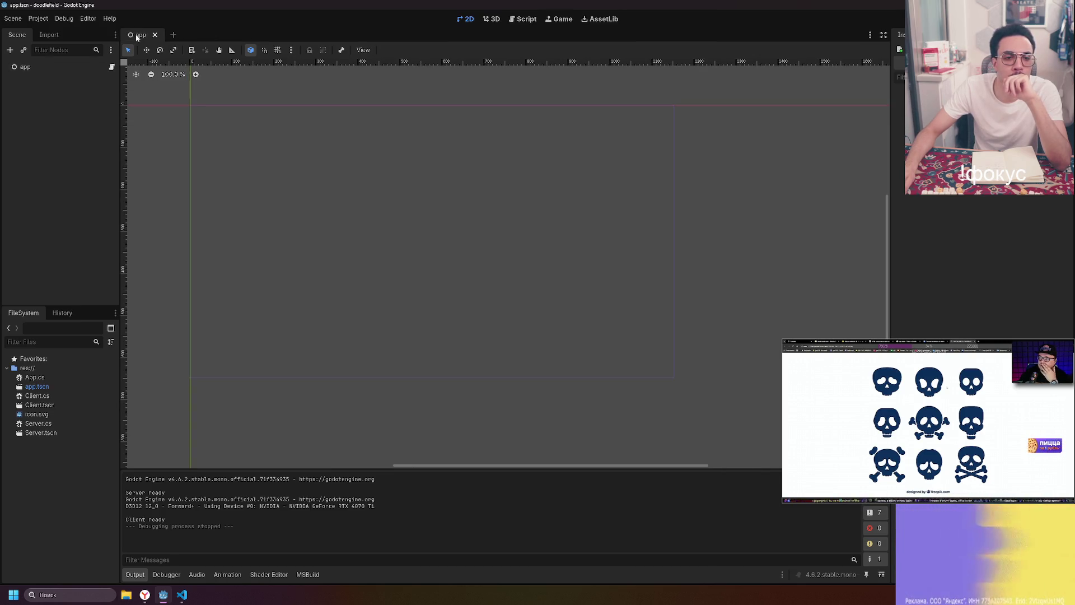
pyautogui.rightClick(46, 468)
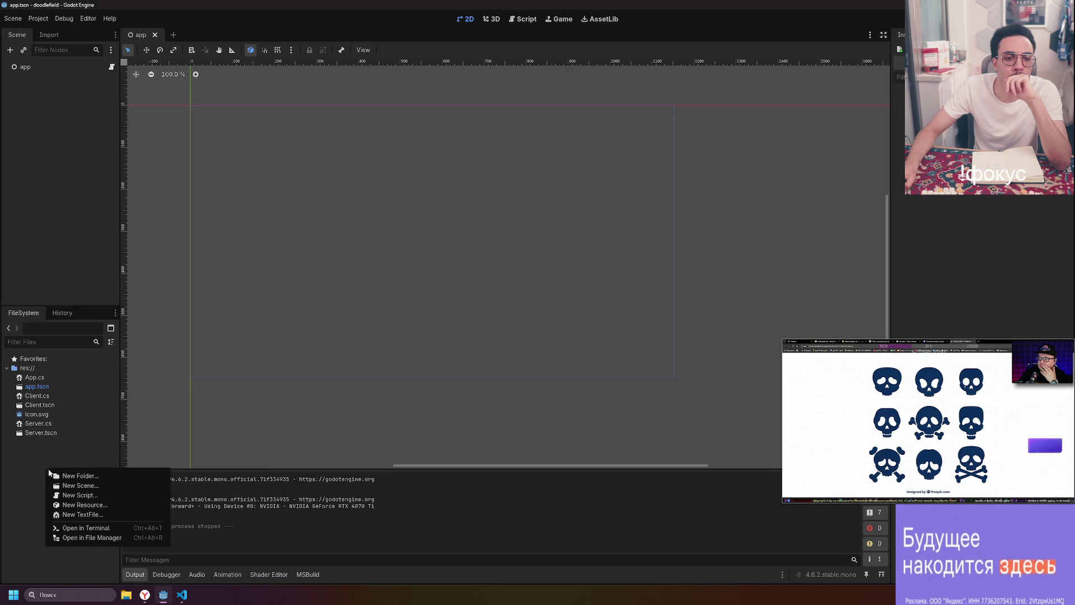
pyautogui.click(110, 485)
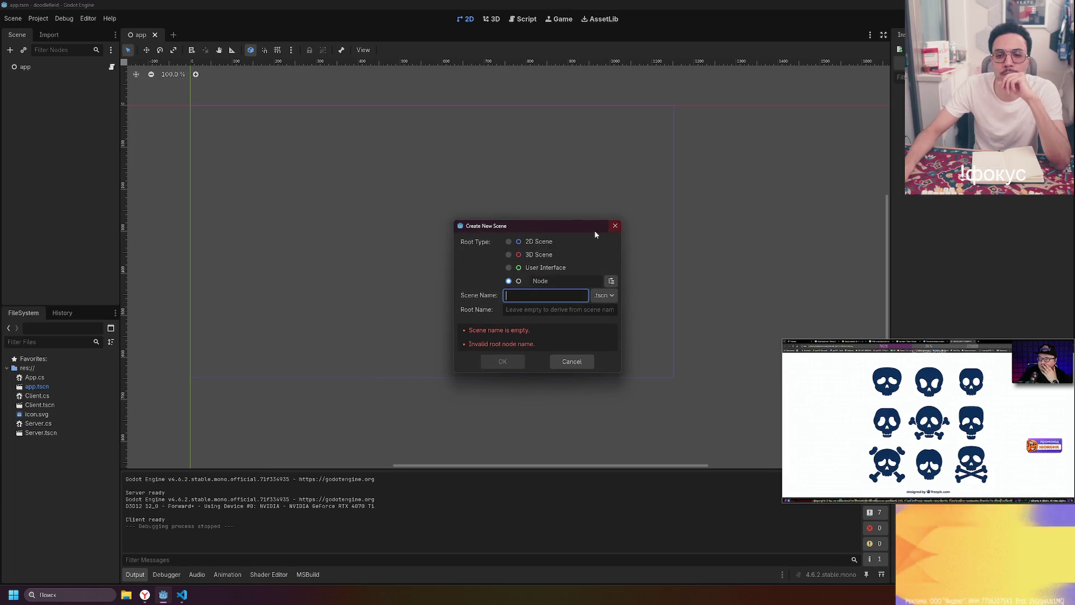
pyautogui.click(538, 295)
pyautogui.write('Main')
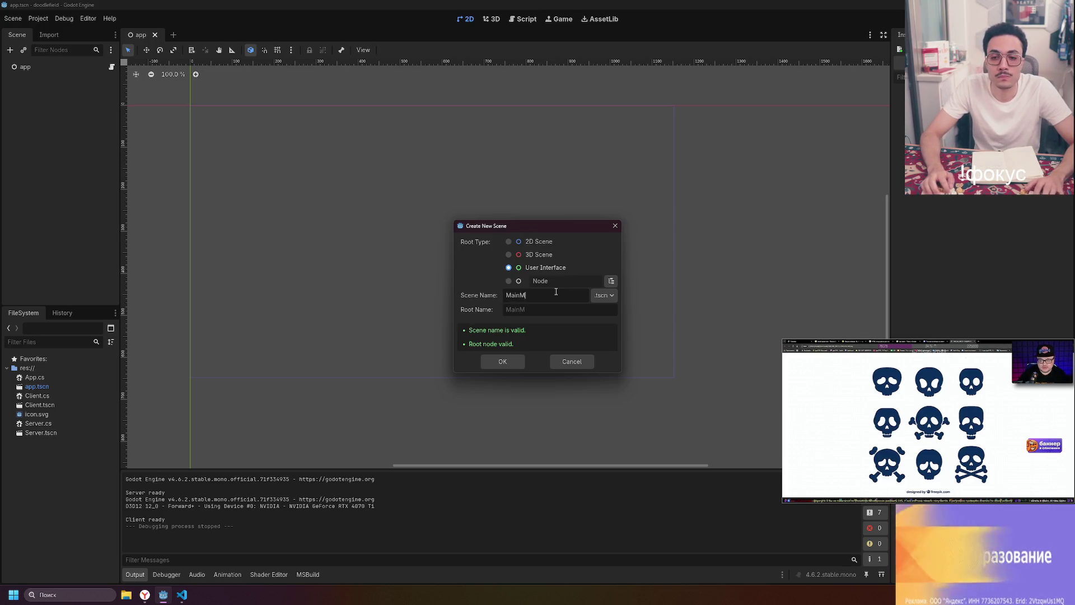
pyautogui.write('Menu')
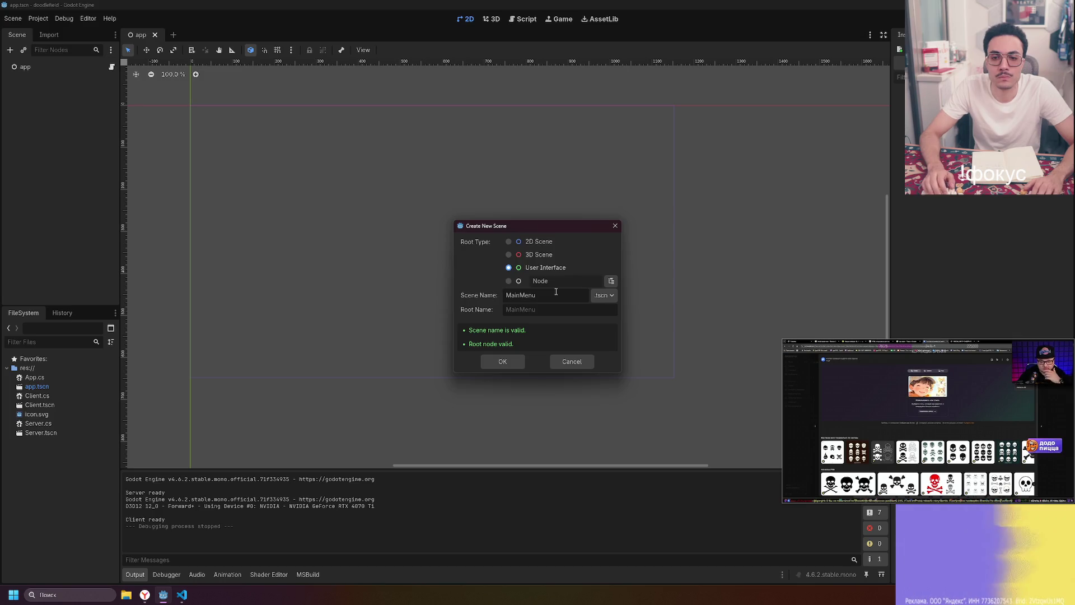
pyautogui.click(502, 362)
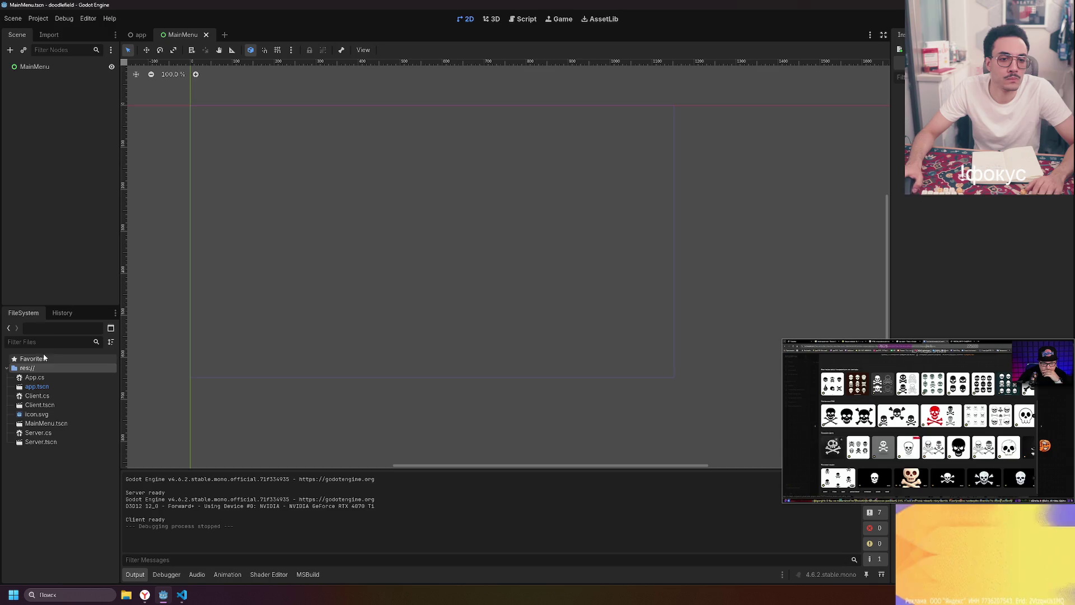
# - Select the MainMenu root node and begin adding a child node to it
pyautogui.moveTo(259, 121)
pyautogui.mouseDown()
pyautogui.moveTo(360, 190)
pyautogui.moveTo(279, 93)
pyautogui.moveTo(278, 125)
pyautogui.moveTo(242, 116)
pyautogui.mouseUp()
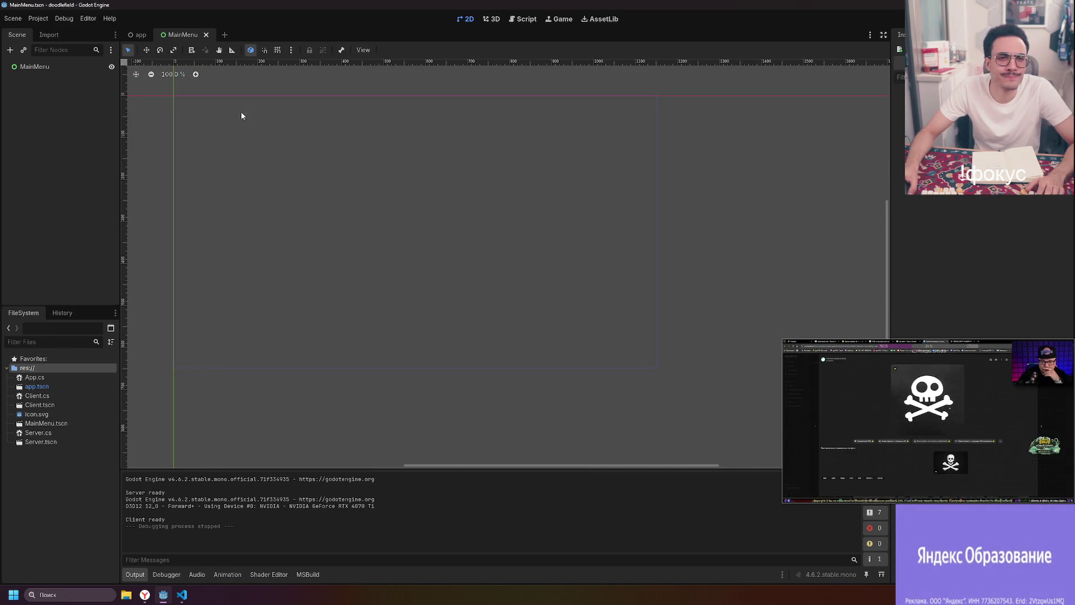
pyautogui.click(36, 67)
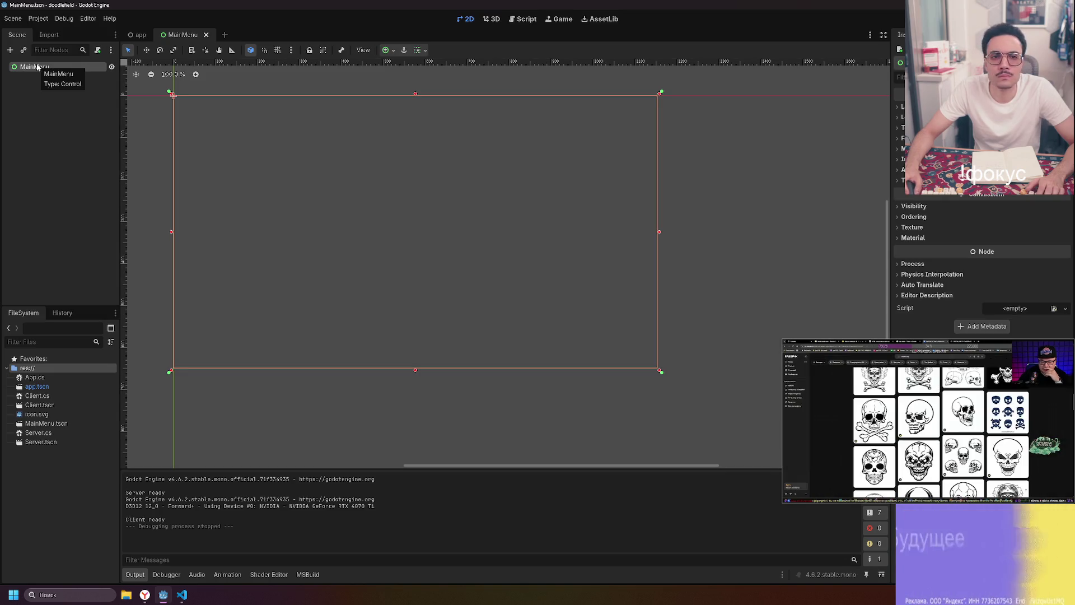
pyautogui.rightClick(39, 67)
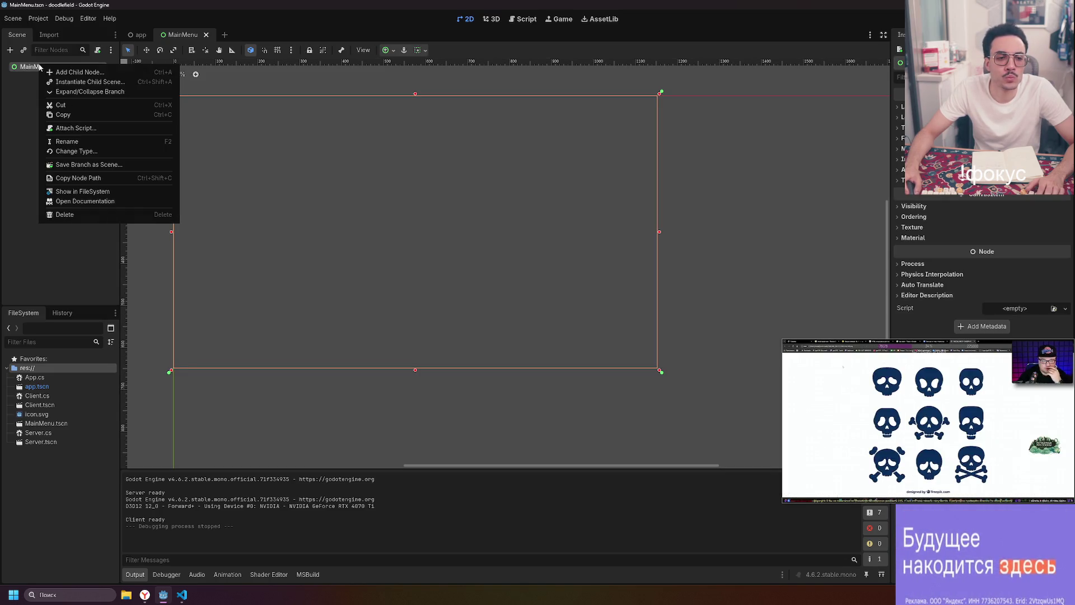
pyautogui.click(116, 71)
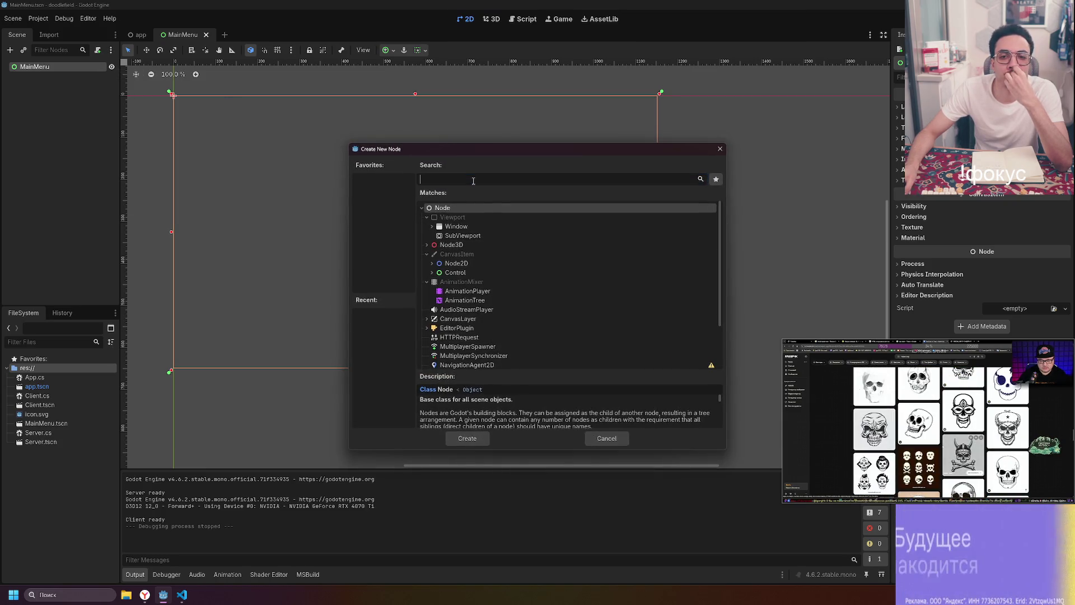
# - Search node types for 'cont' and add a VBoxContainer under MainMenu
pyautogui.click(474, 179)
pyautogui.write('butto')
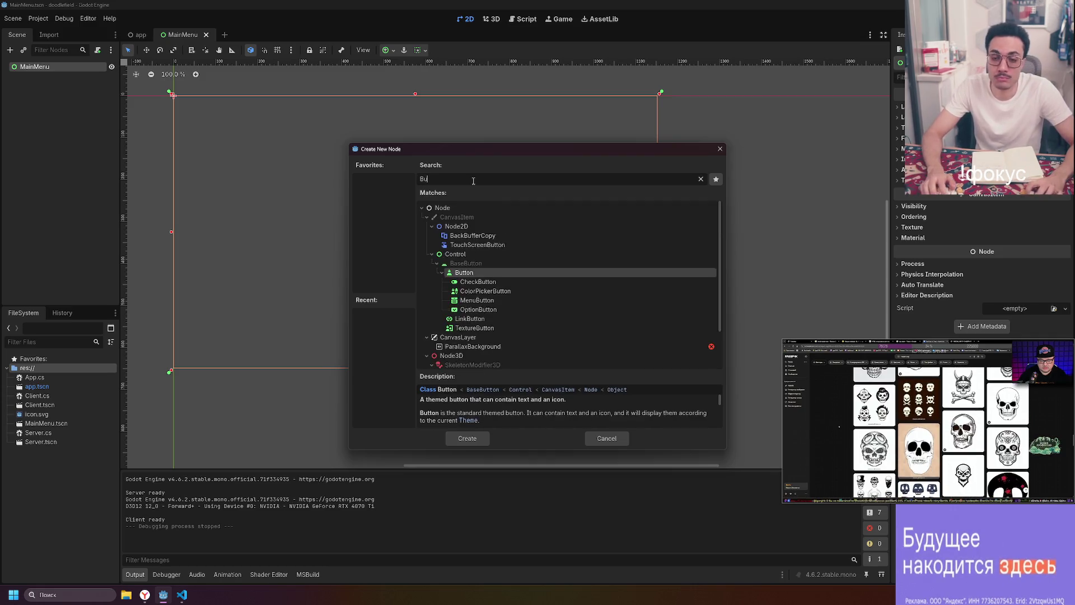
pyautogui.press('BackSpace')
pyautogui.press('BackSpace')
pyautogui.press('BackSpace')
pyautogui.write('lay')
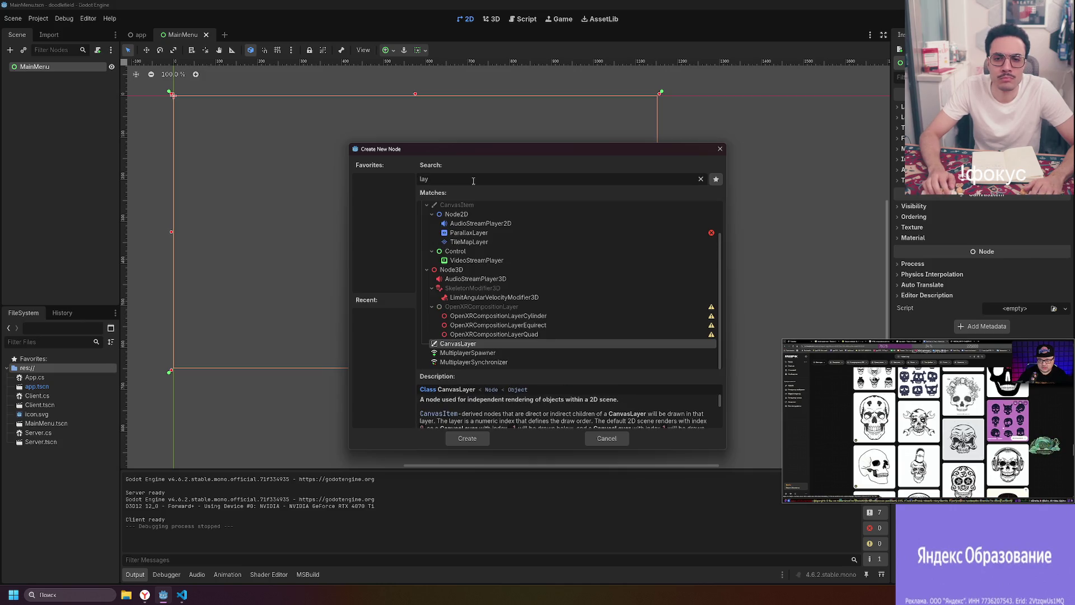
pyautogui.press('BackSpace')
pyautogui.press('BackSpace')
pyautogui.press('BackSpace')
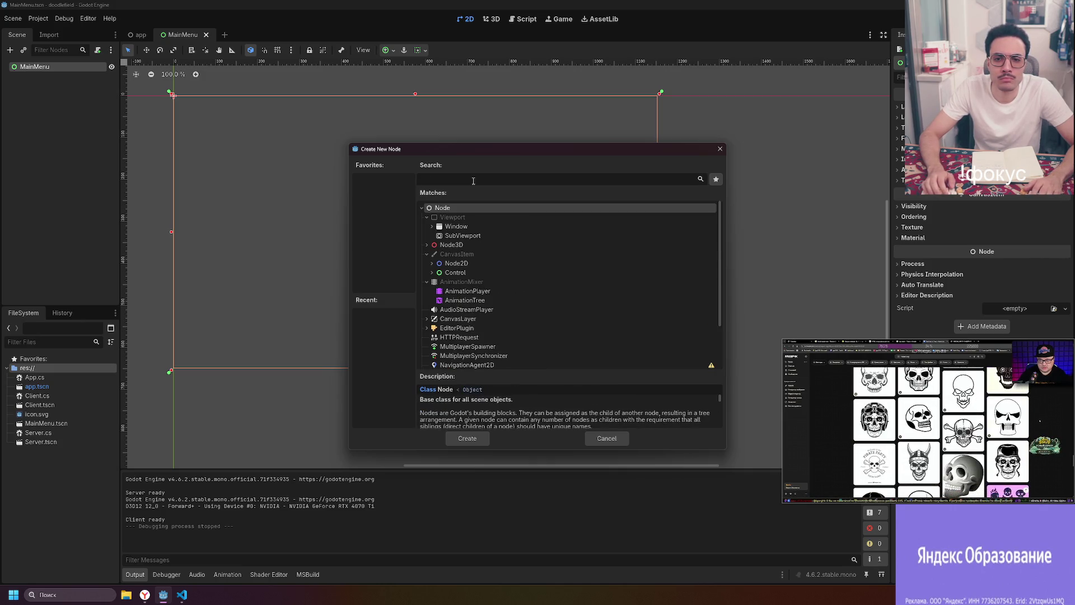
pyautogui.write('cont')
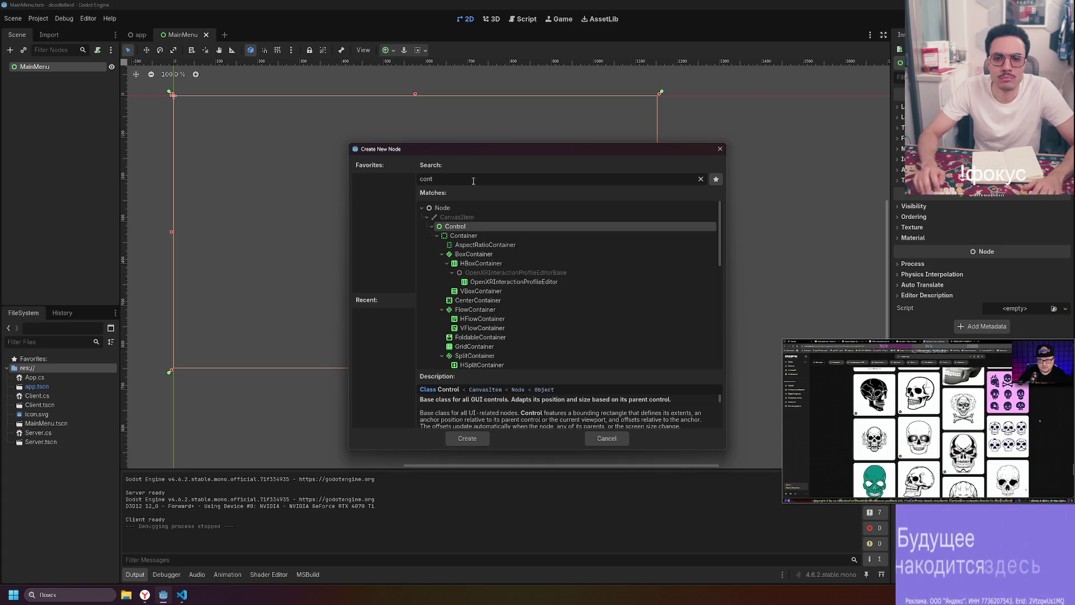
pyautogui.click(502, 235)
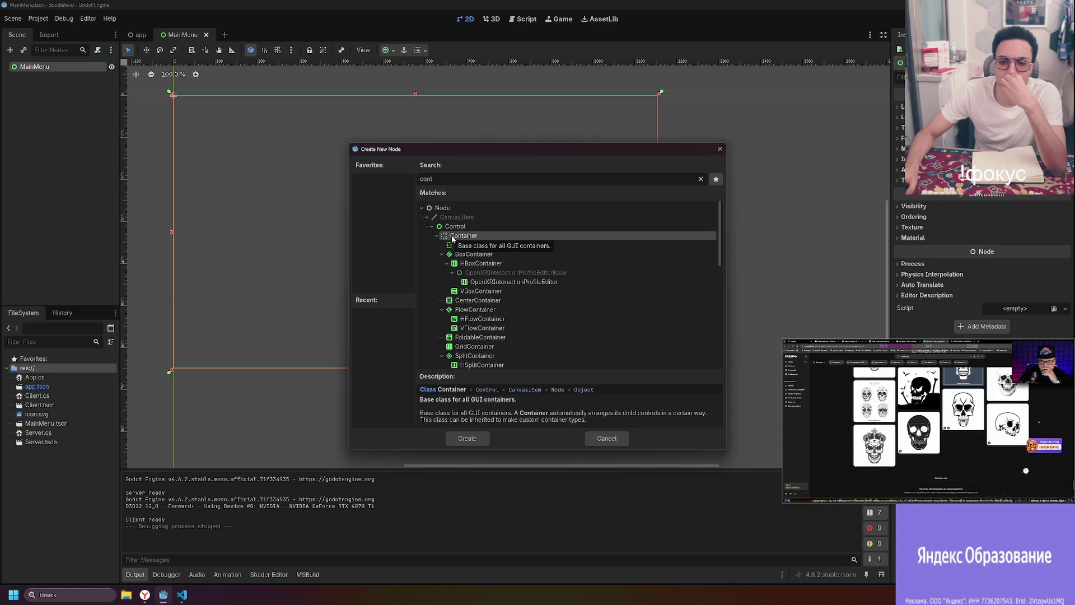
pyautogui.click(473, 254)
pyautogui.click(480, 263)
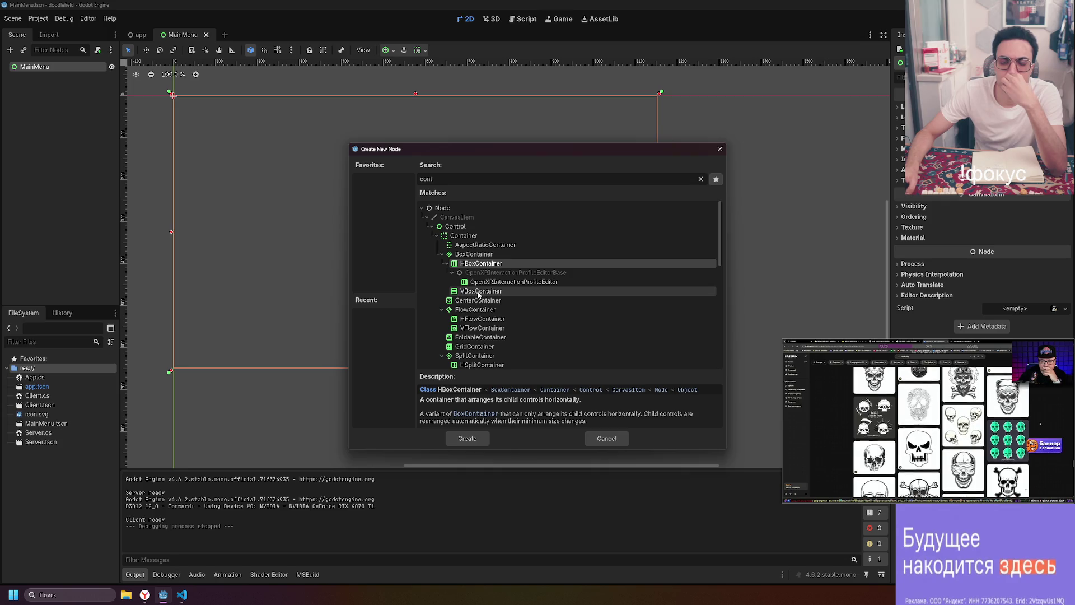
pyautogui.click(479, 292)
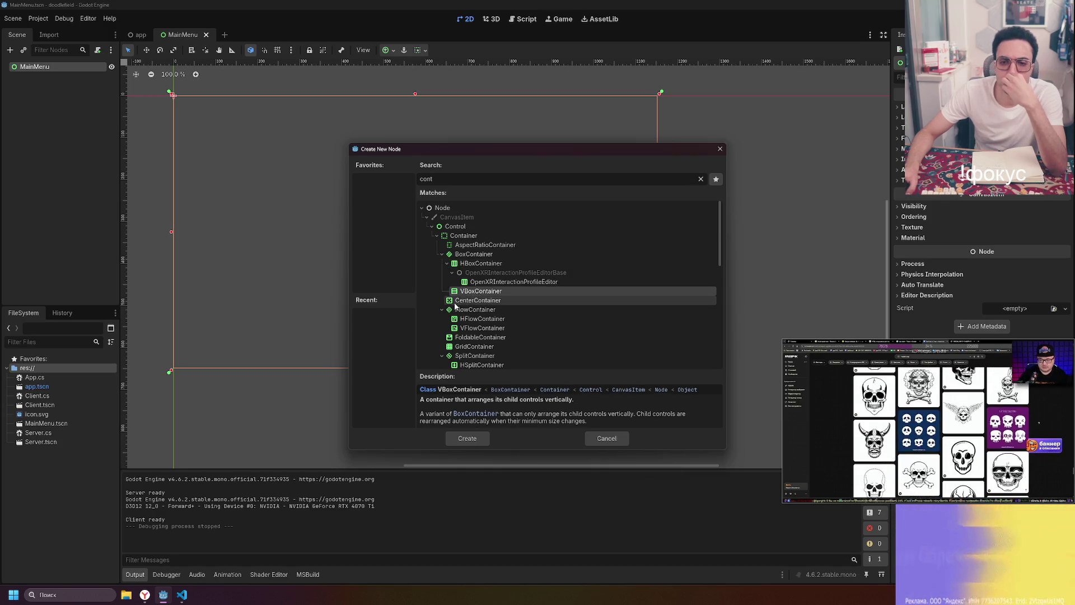
pyautogui.scroll(-1, 487, 304)
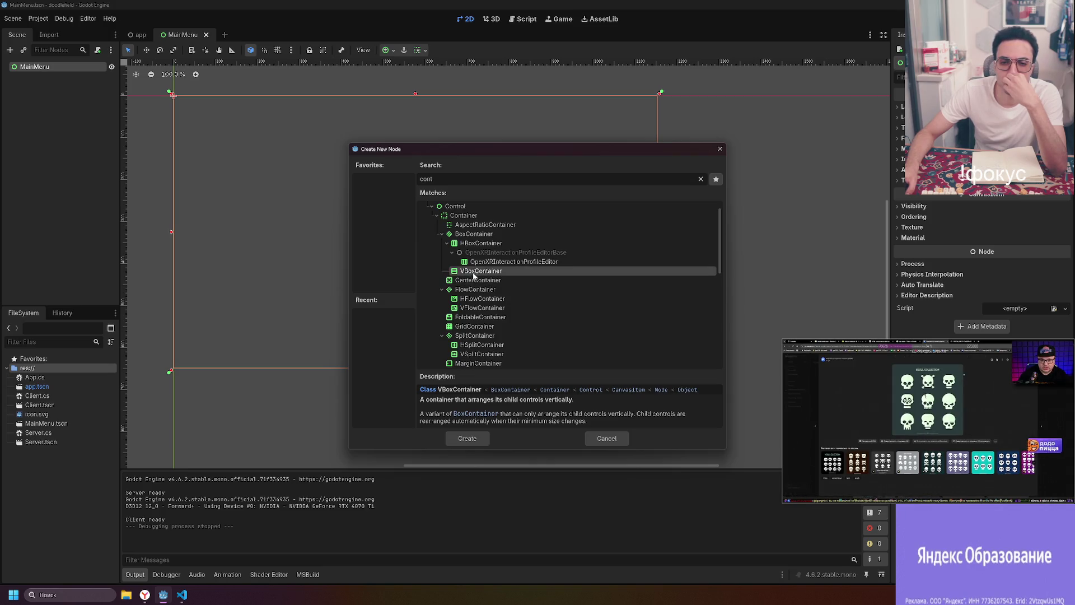
pyautogui.doubleClick(474, 272)
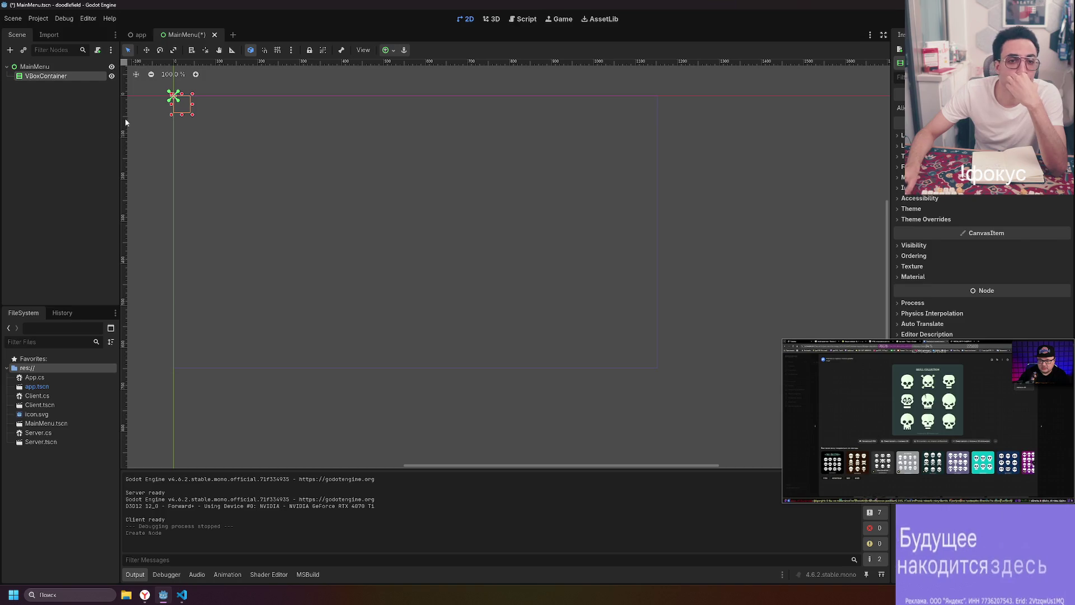
# - Search for 'button' and add a Button node as a child of the VBoxContainer
pyautogui.rightClick(51, 83)
pyautogui.click(129, 85)
pyautogui.write('button')
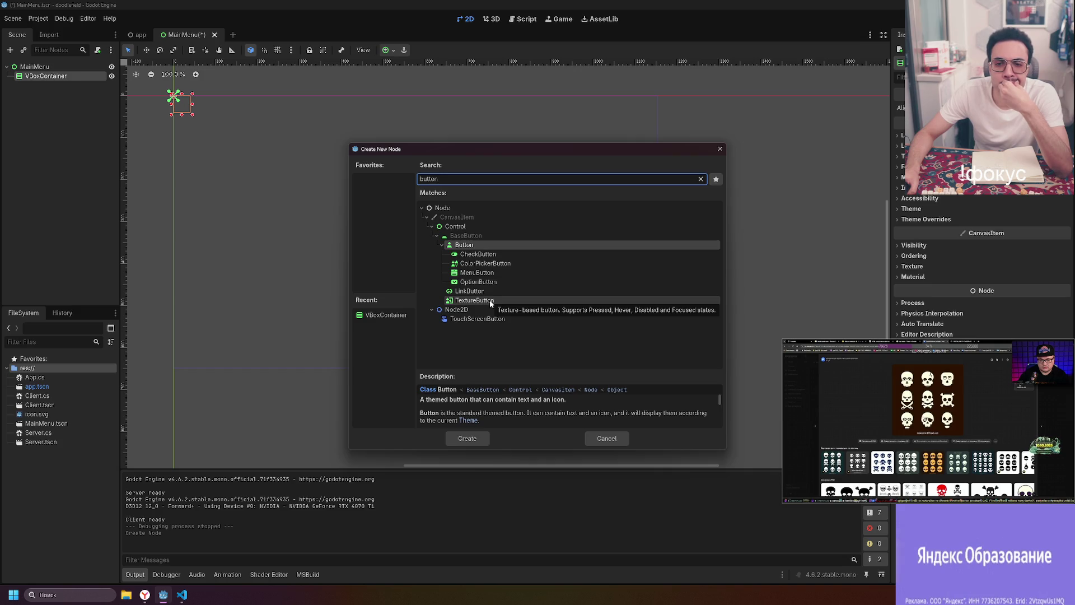
pyautogui.doubleClick(469, 247)
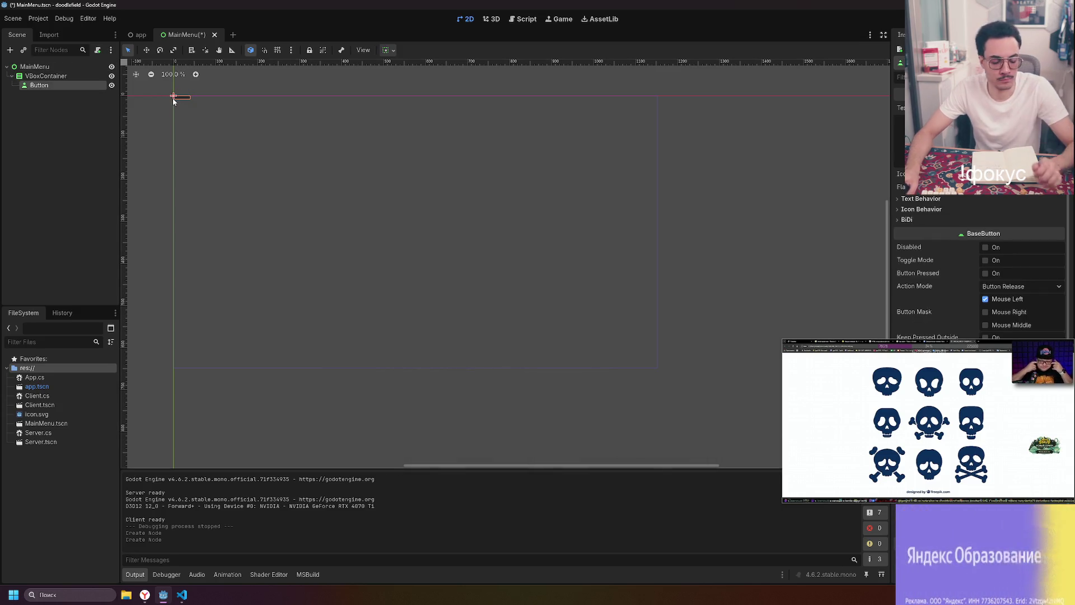
pyautogui.scroll(9, 174, 101)
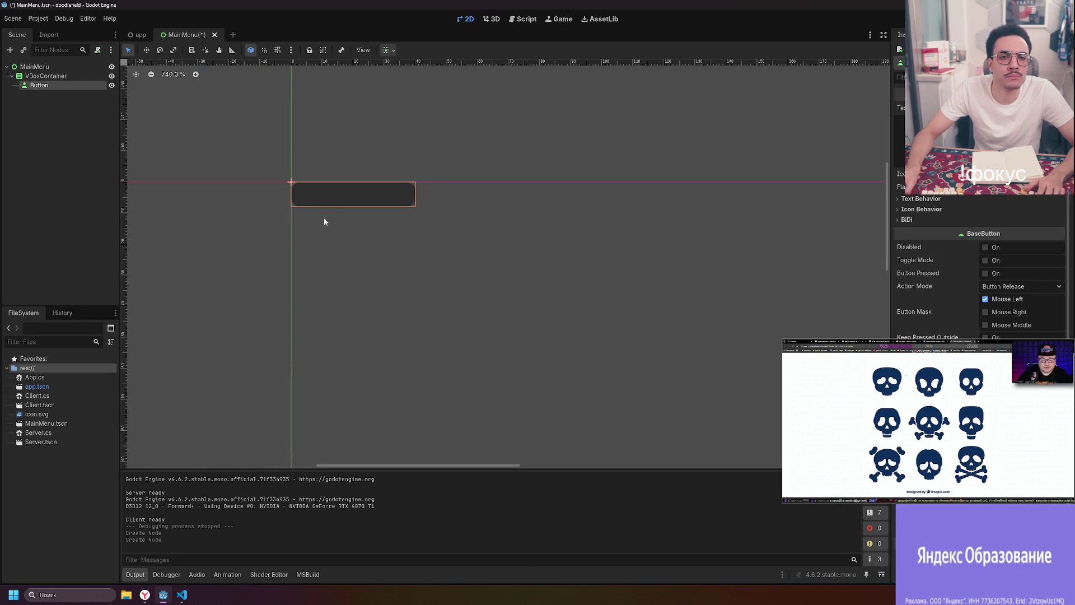
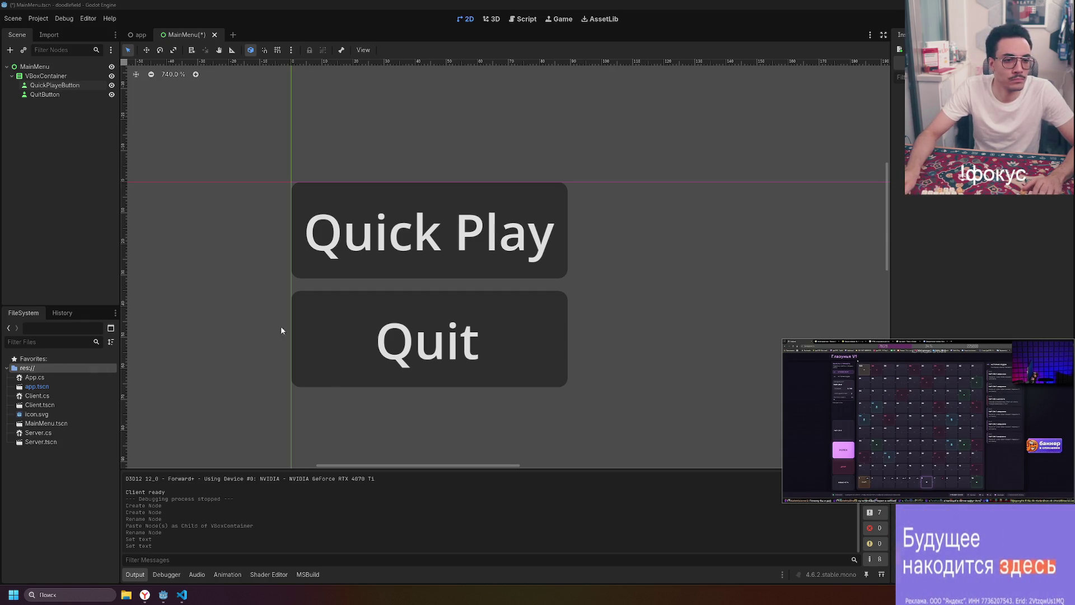
# - Inspect the Quick Play and Quit buttons under the VBoxContainer in the scene tree
pyautogui.click(444, 232)
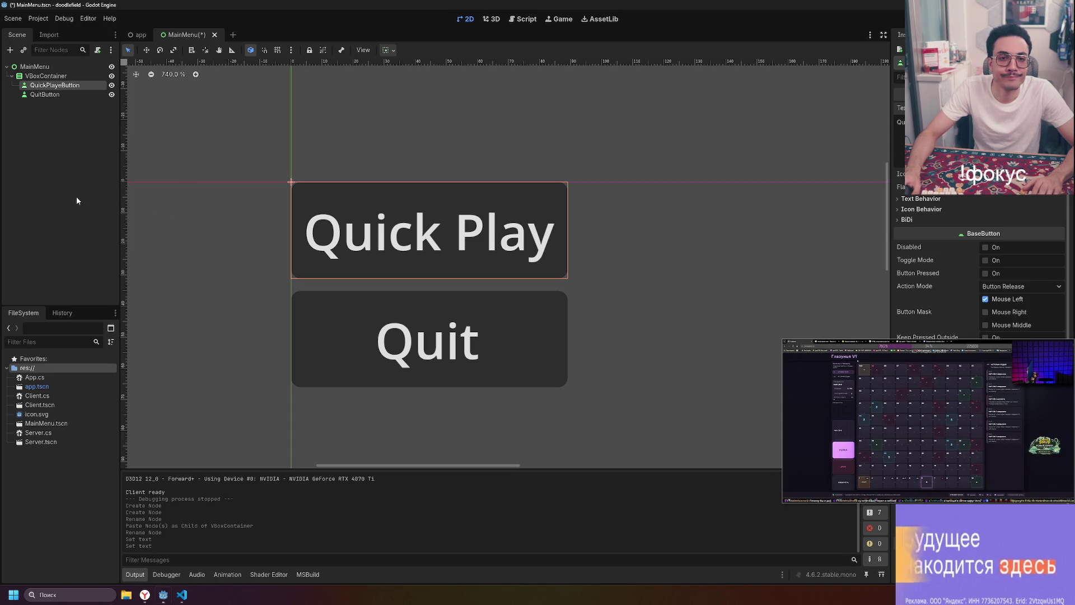
pyautogui.click(44, 95)
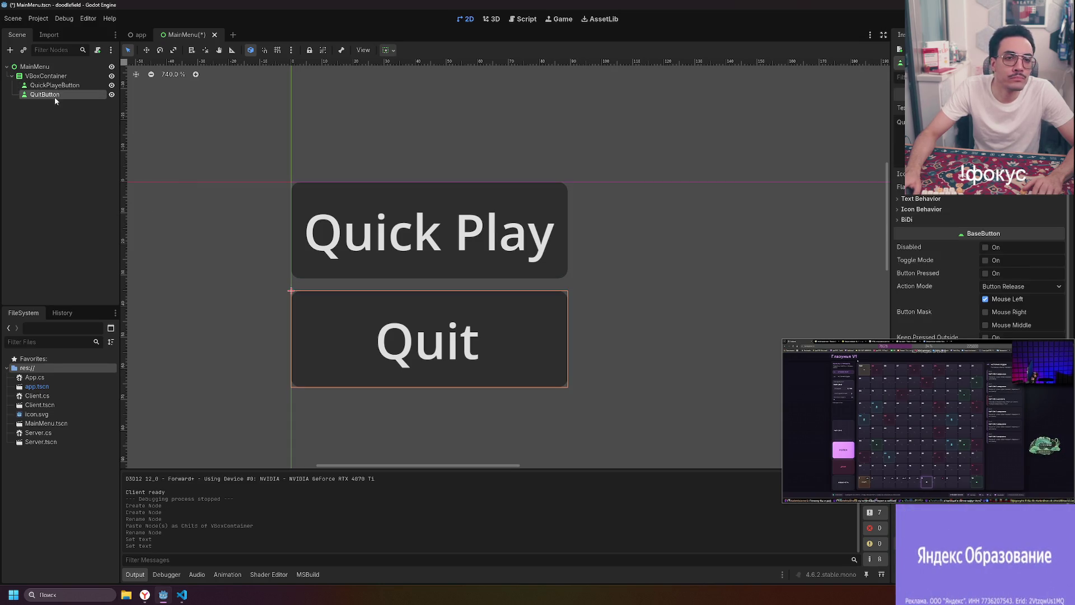
pyautogui.click(53, 86)
pyautogui.click(481, 258)
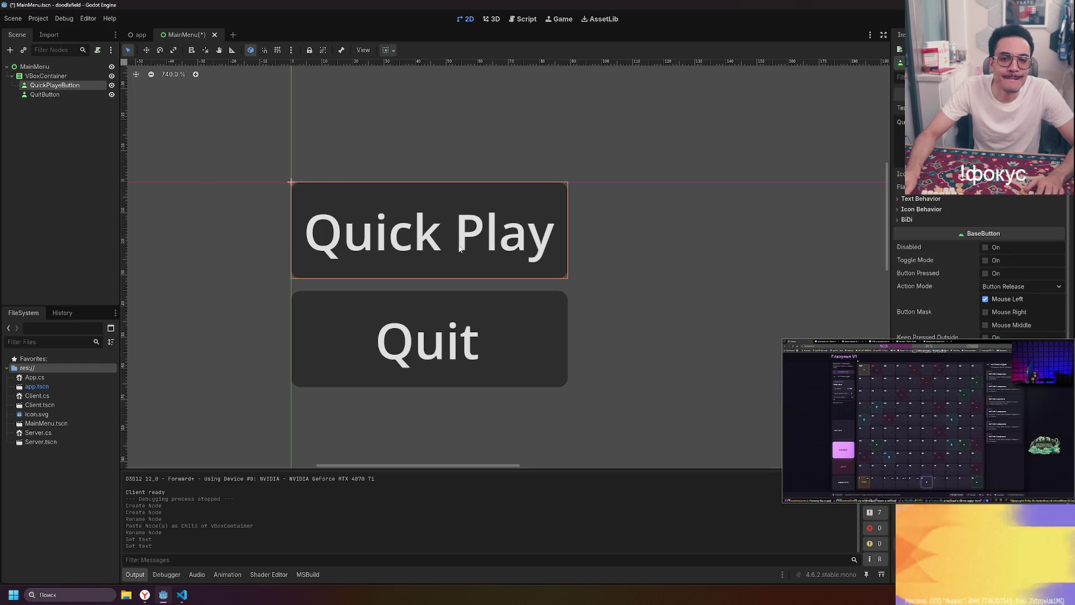
pyautogui.click(9, 77)
pyautogui.click(9, 77)
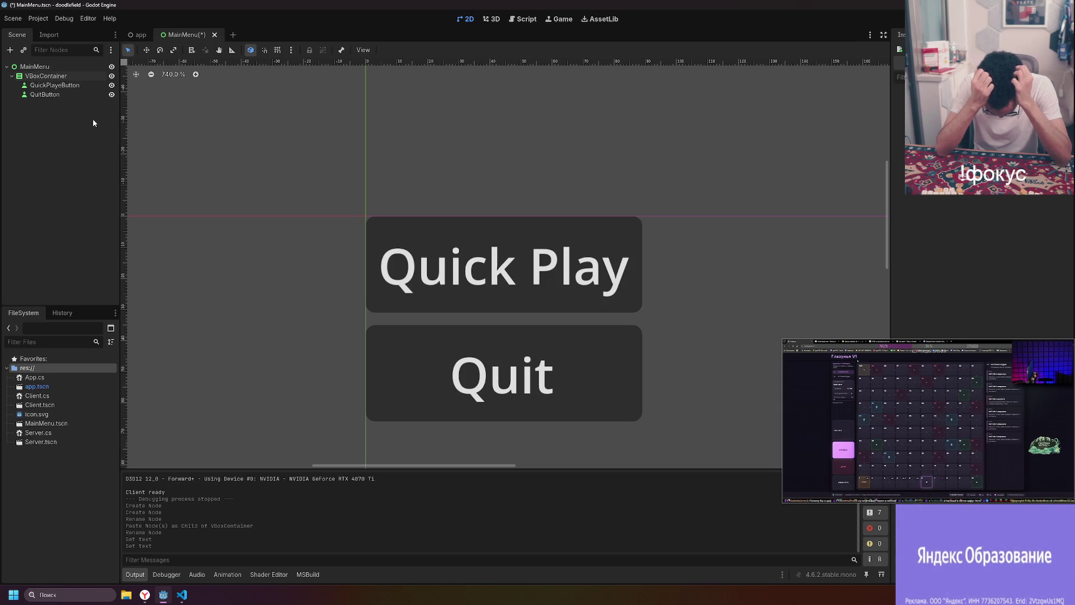
# - Select the MainMenu root node and move the stream preview out of the way
pyautogui.click(95, 66)
pyautogui.rightClick(91, 65)
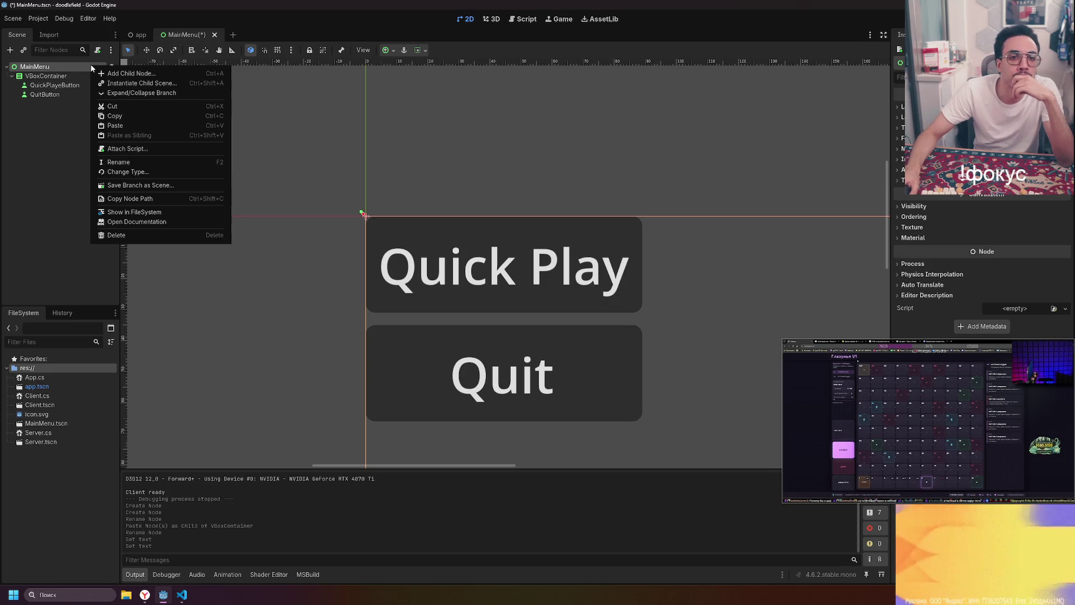
pyautogui.press('Escape')
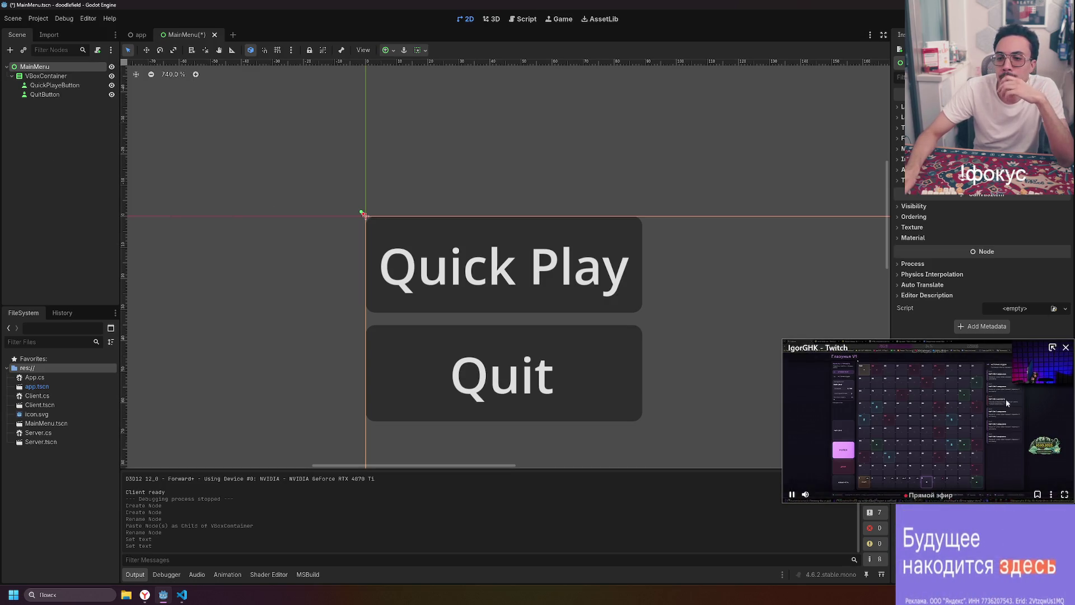
pyautogui.moveTo(973, 423); pyautogui.dragTo(577, 404)
# - Create and attach MainMenu.cs as a C# script with the Node: Default template
pyautogui.click(1052, 308)
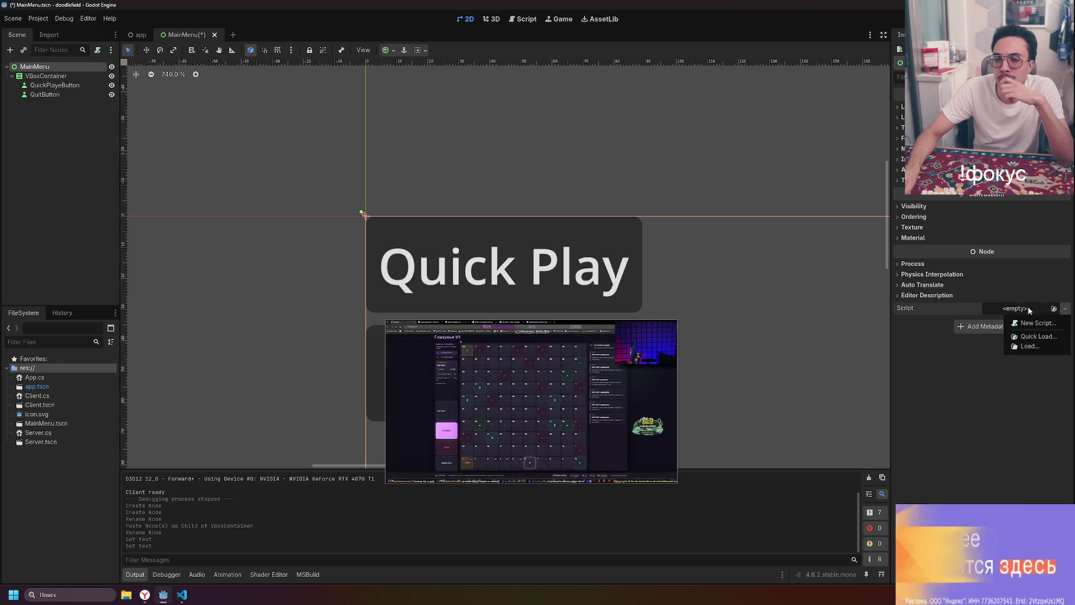
pyautogui.click(1029, 321)
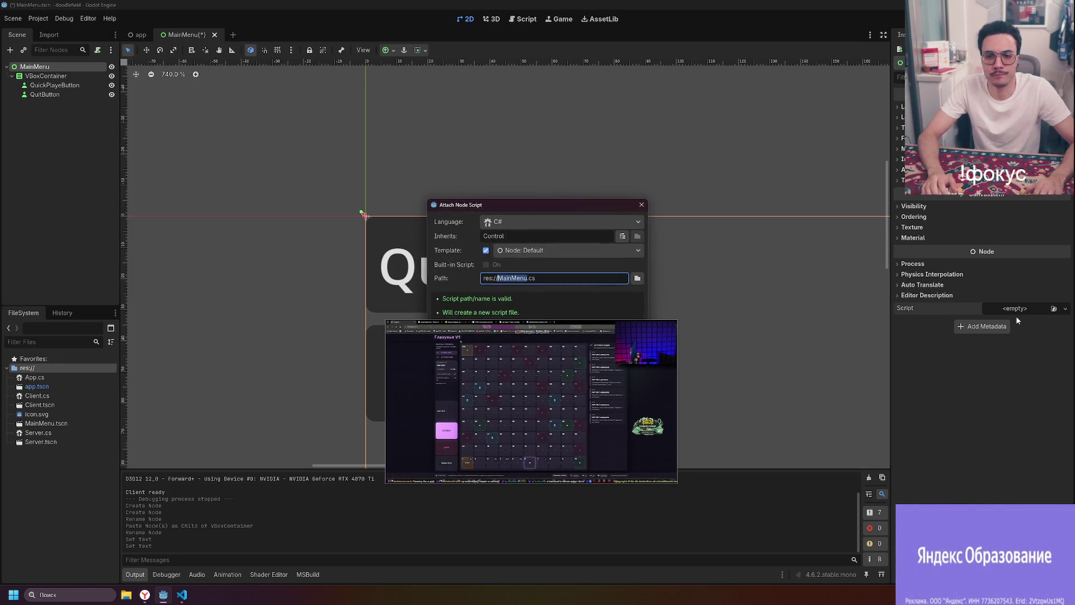
pyautogui.moveTo(538, 330)
pyautogui.mouseDown()
pyautogui.moveTo(724, 395)
pyautogui.moveTo(912, 429)
pyautogui.mouseUp()
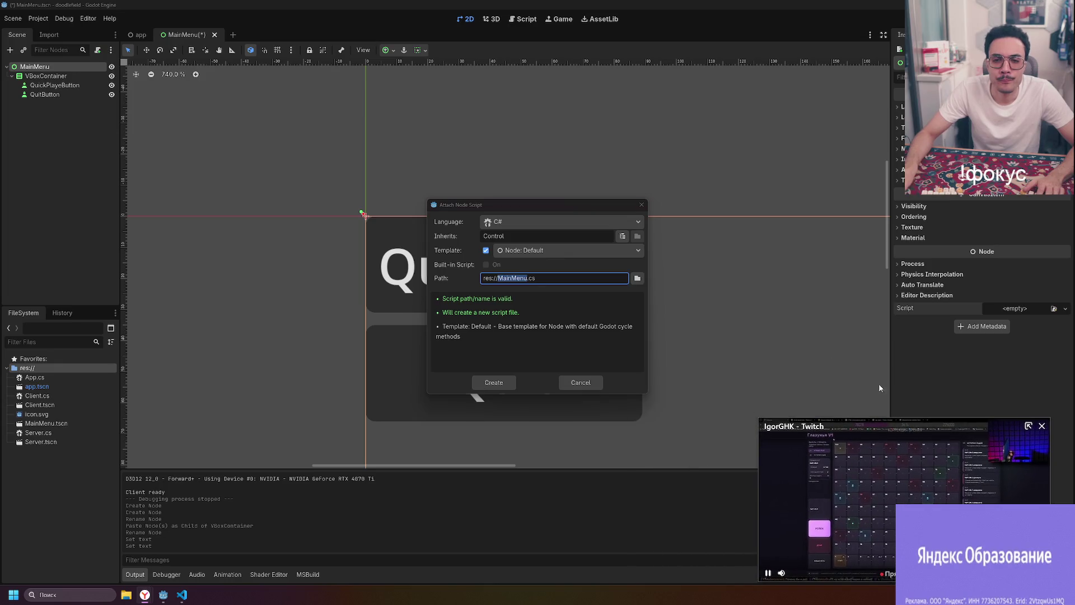
pyautogui.click(552, 250)
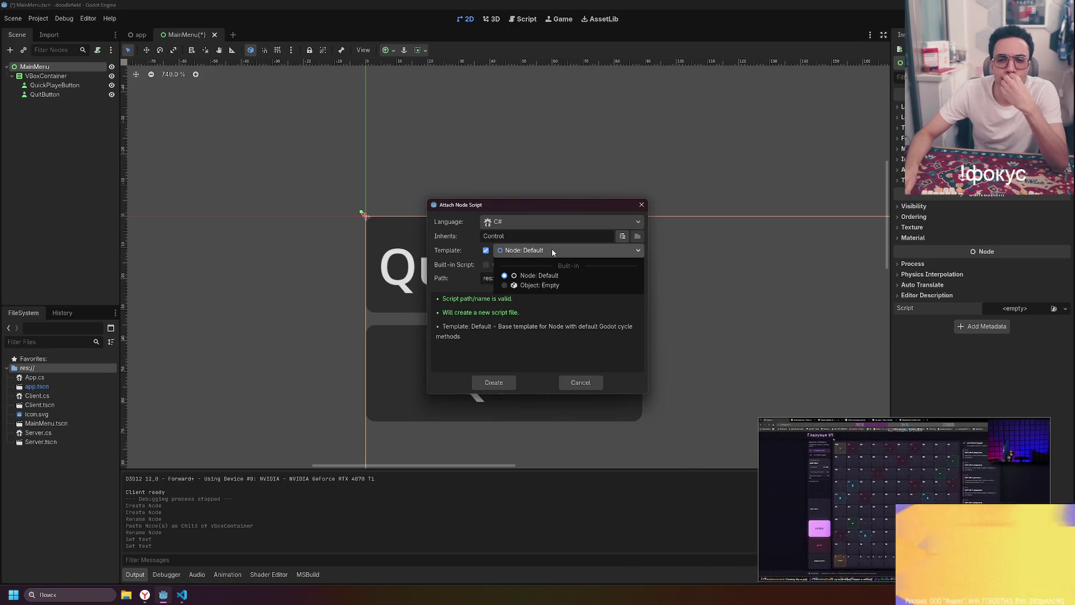
pyautogui.click(552, 251)
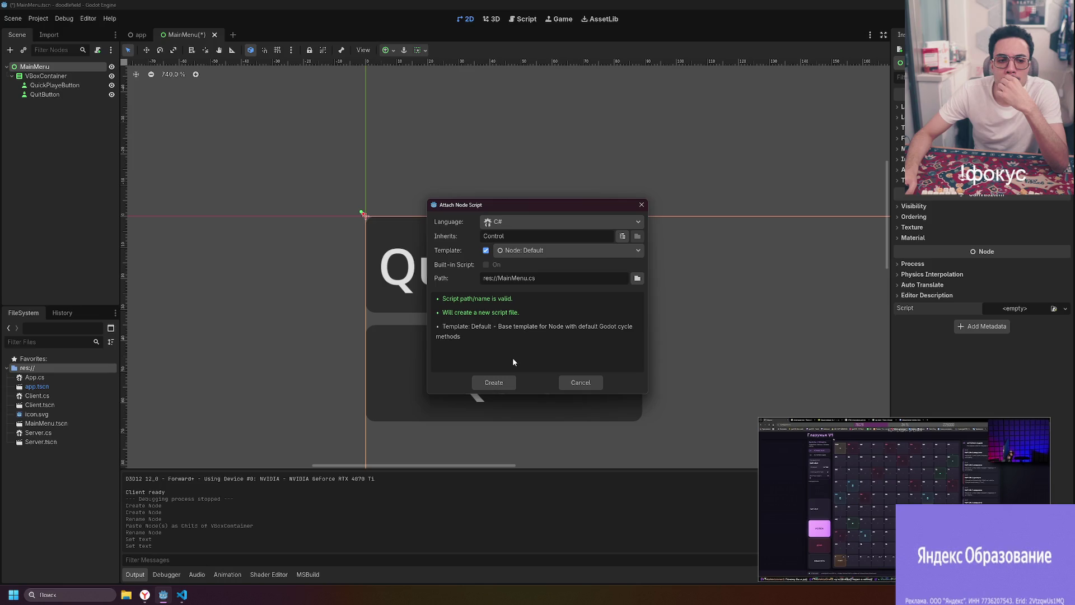
pyautogui.click(505, 388)
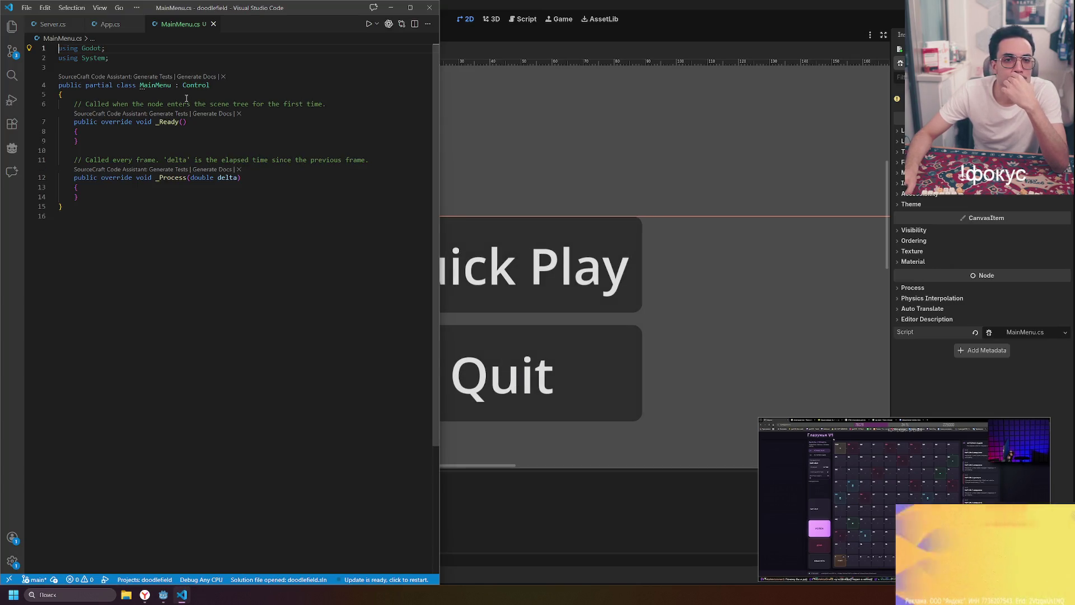
# - Close the code assistant panel and insert a blank line at the top of the MainMenu class
pyautogui.click(205, 169)
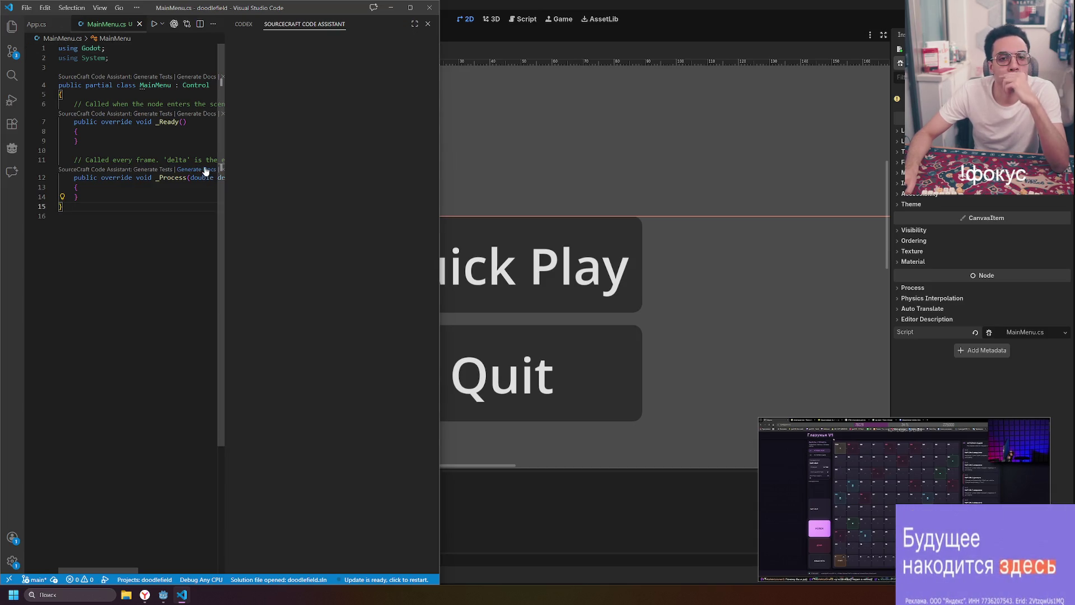
pyautogui.hotkey('ctrl', 'alt', 'b')
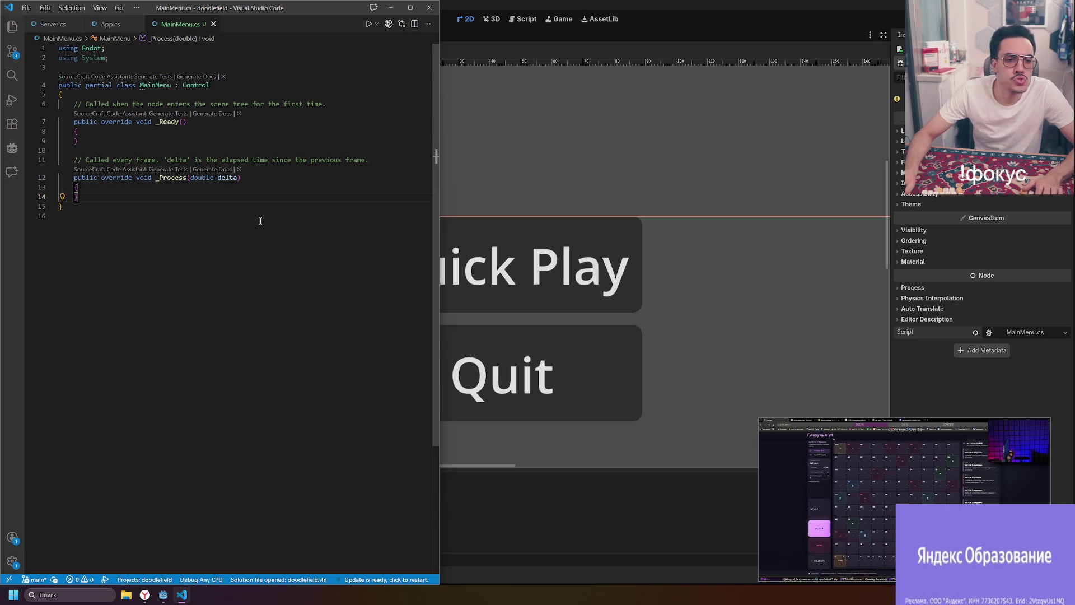
pyautogui.click(178, 188)
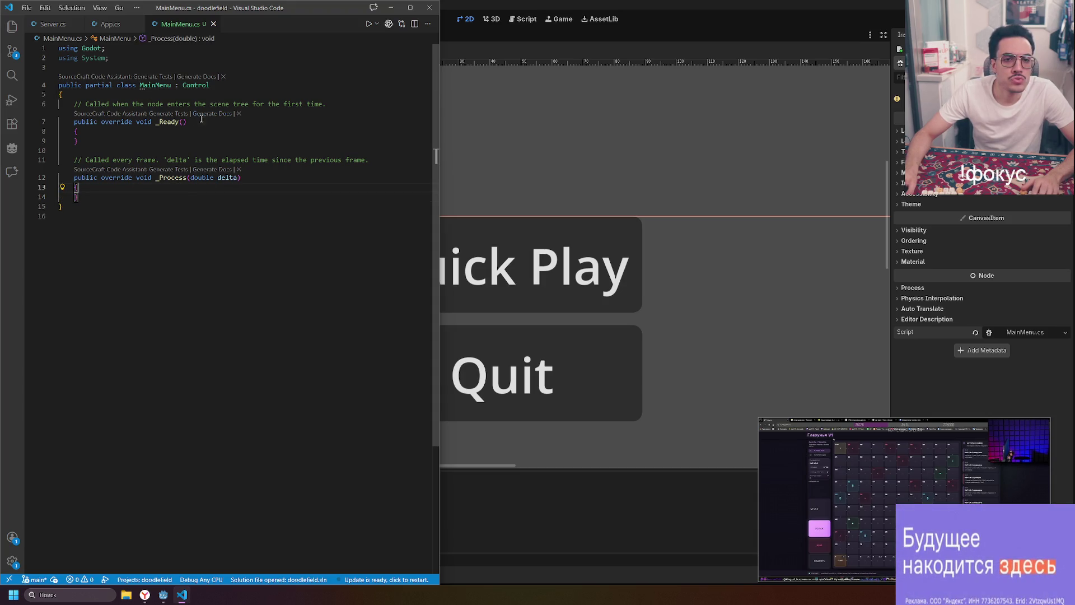
pyautogui.click(138, 196)
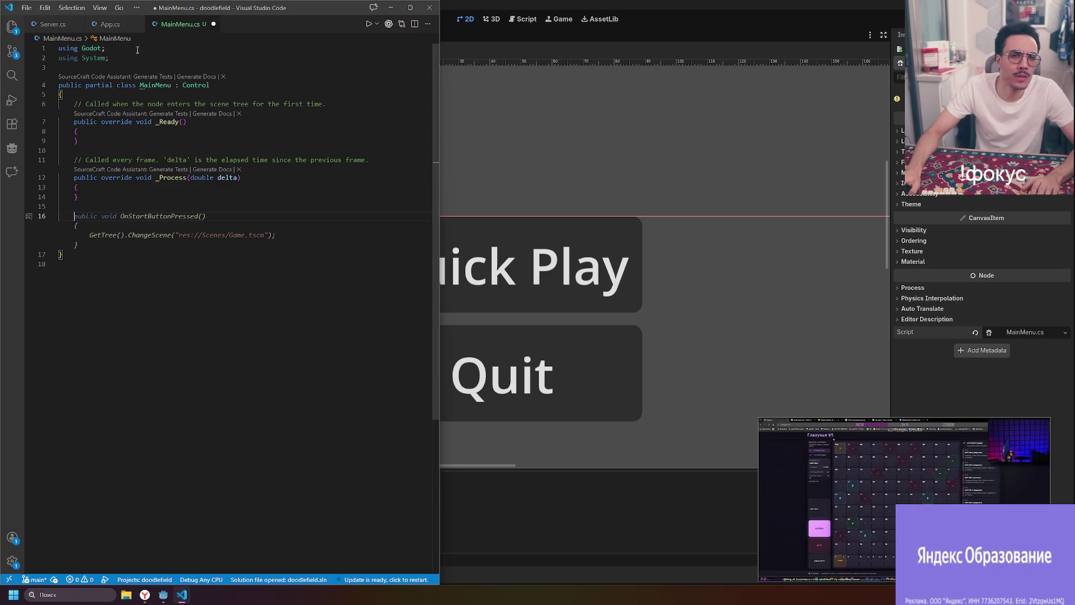
pyautogui.press('Down')
pyautogui.press('Return')
pyautogui.press('Return')
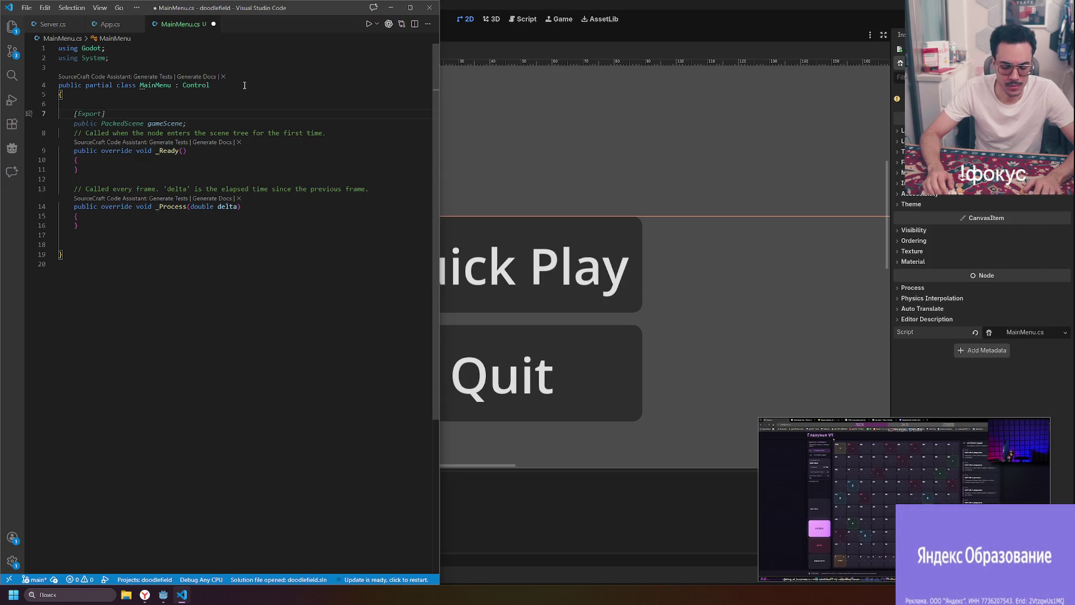
# - Write 'public delegate QuickPlayEventHandler QuickPlayEvent;' at the top of the class using autocomplete
pyautogui.write('зг')
pyautogui.press('BackSpace')
pyautogui.press('BackSpace')
pyautogui.press('BackSpace')
pyautogui.write('public dele')
pyautogui.press('Tab')
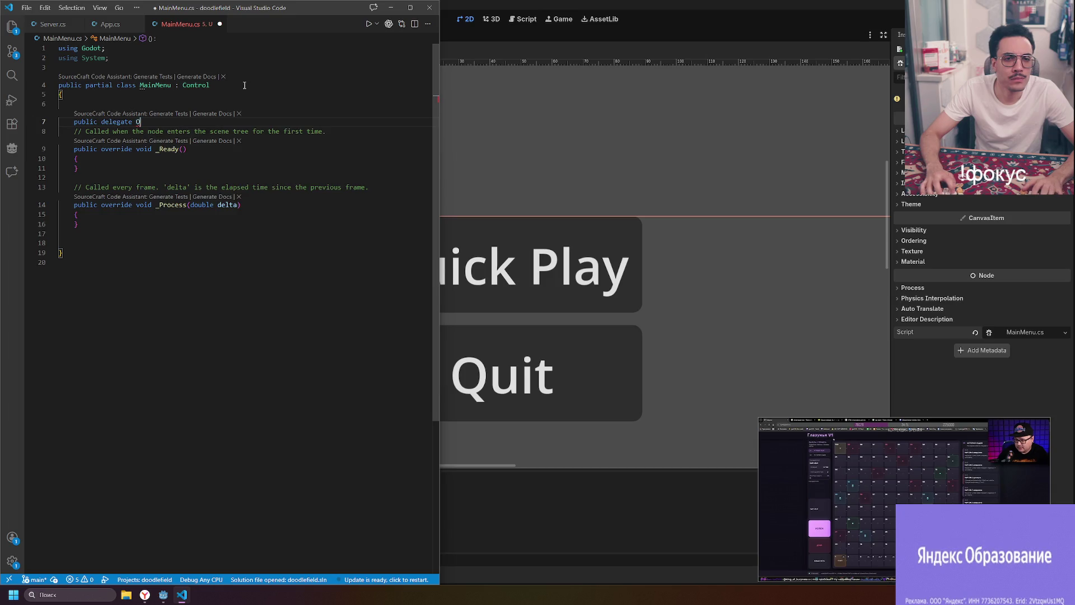
pyautogui.press('BackSpace')
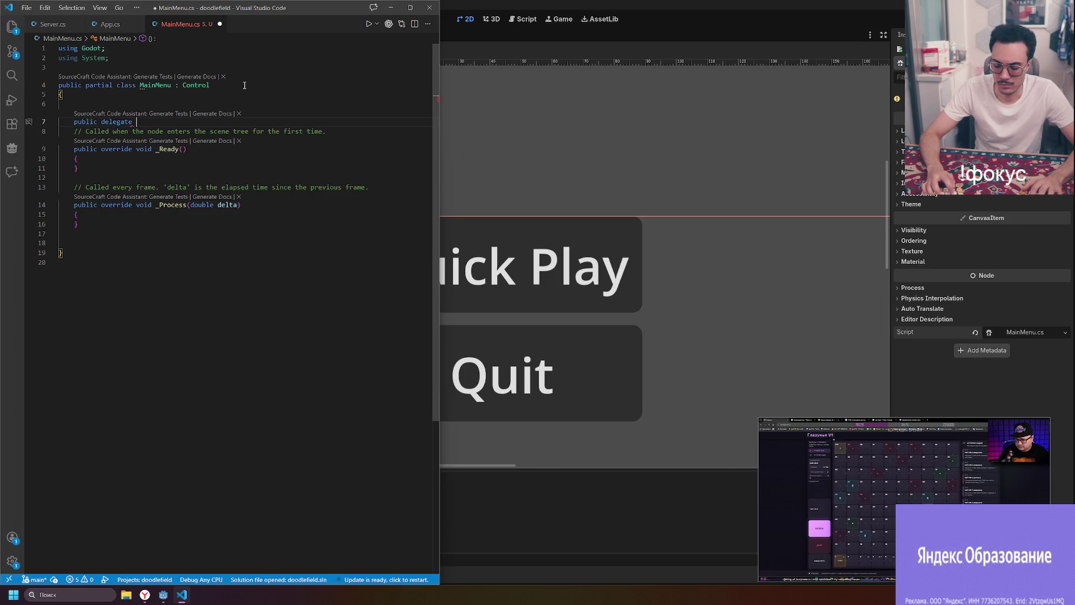
pyautogui.write('QuickPlay')
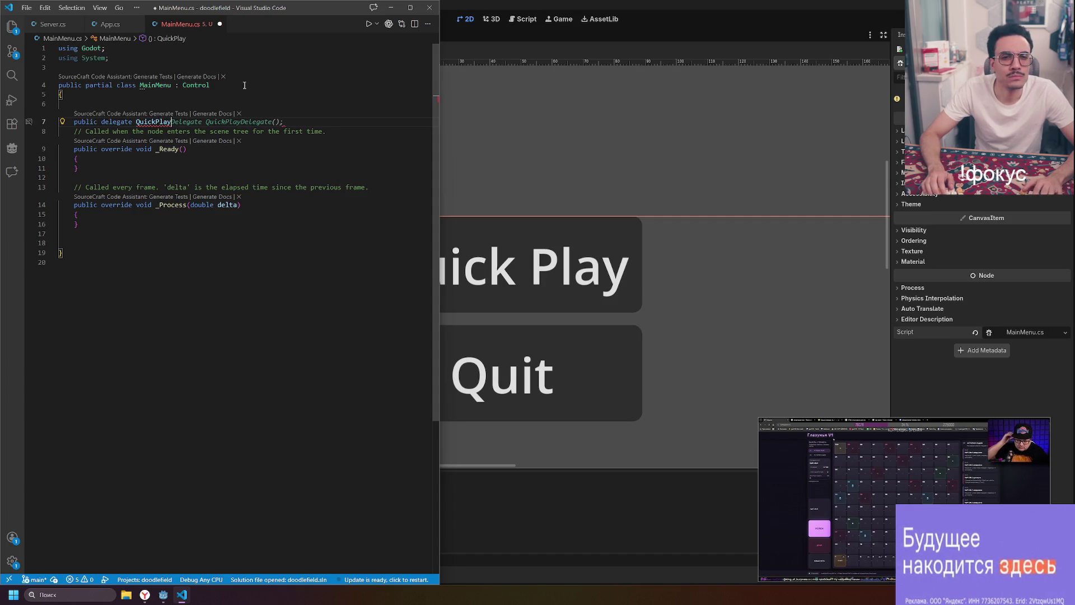
pyautogui.write('Event')
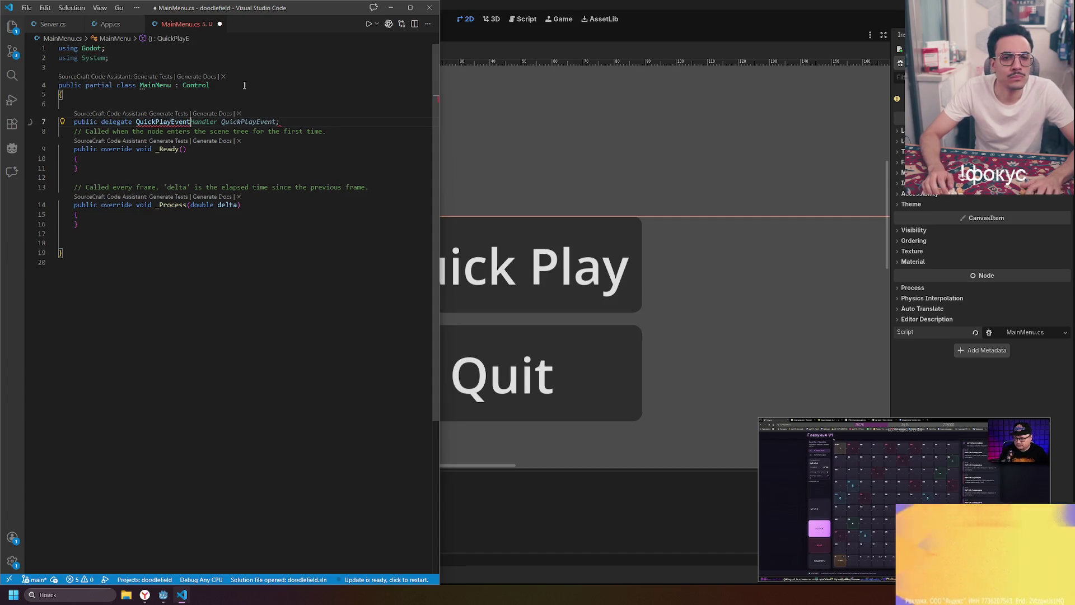
pyautogui.press('Tab')
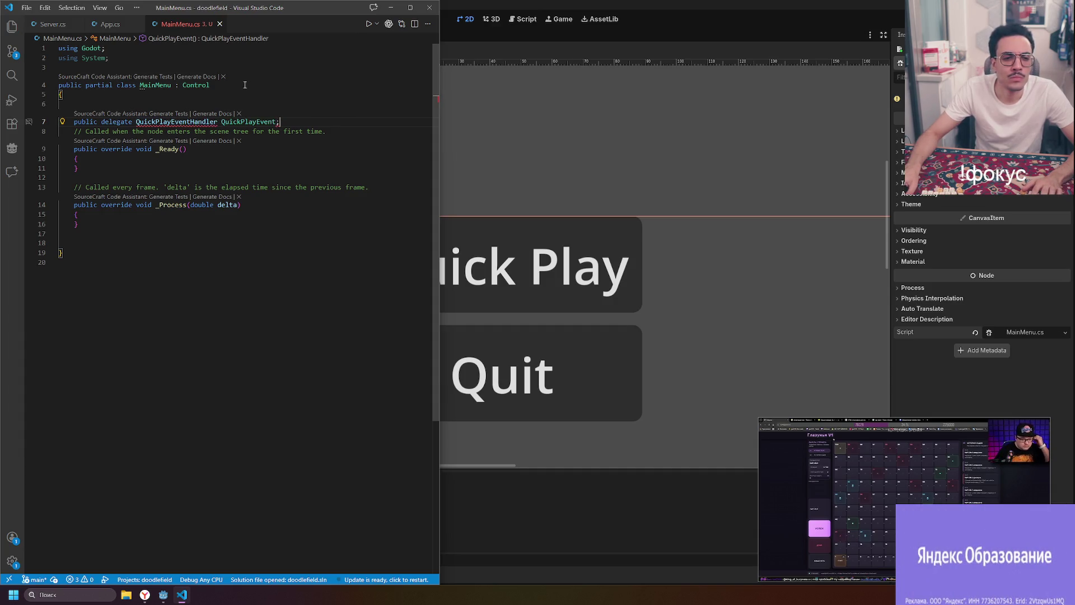
pyautogui.click(163, 595)
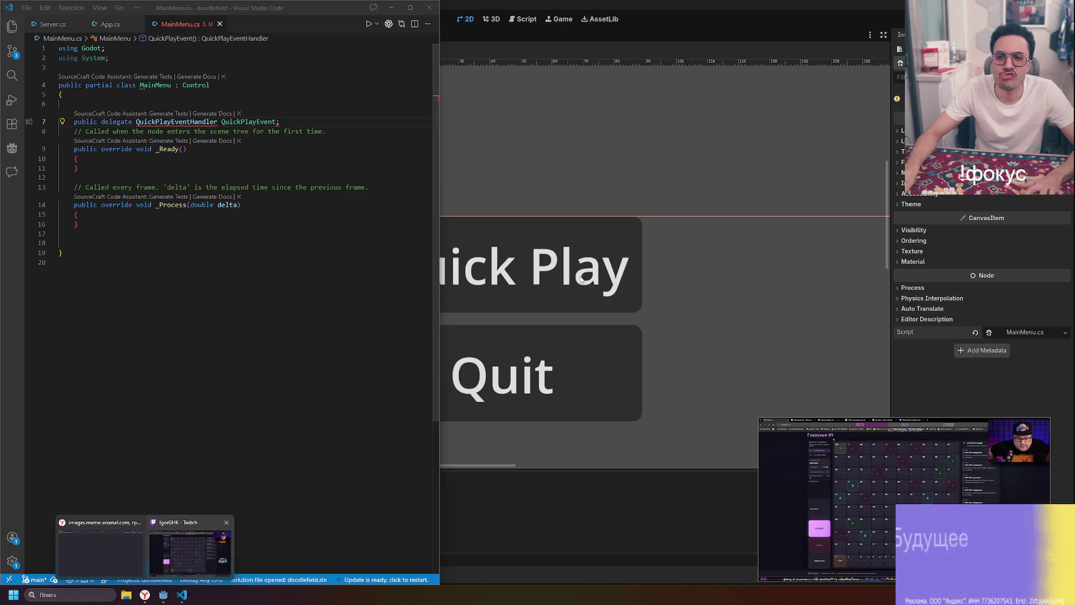
# - Search the web for 'godot signals c#' in a new browser tab
pyautogui.moveTo(147, 595)
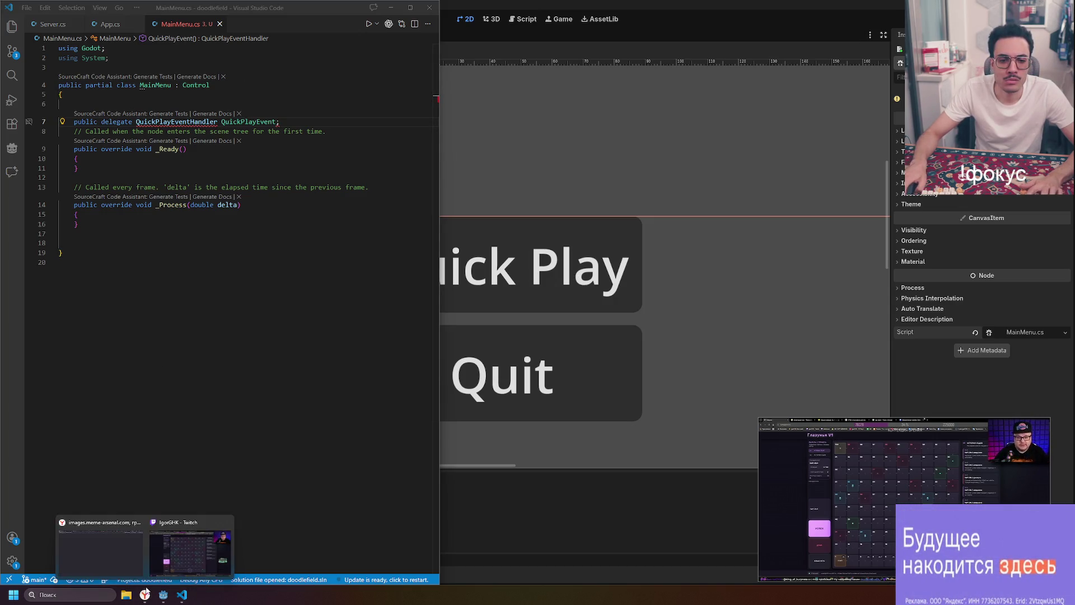
pyautogui.click(121, 554)
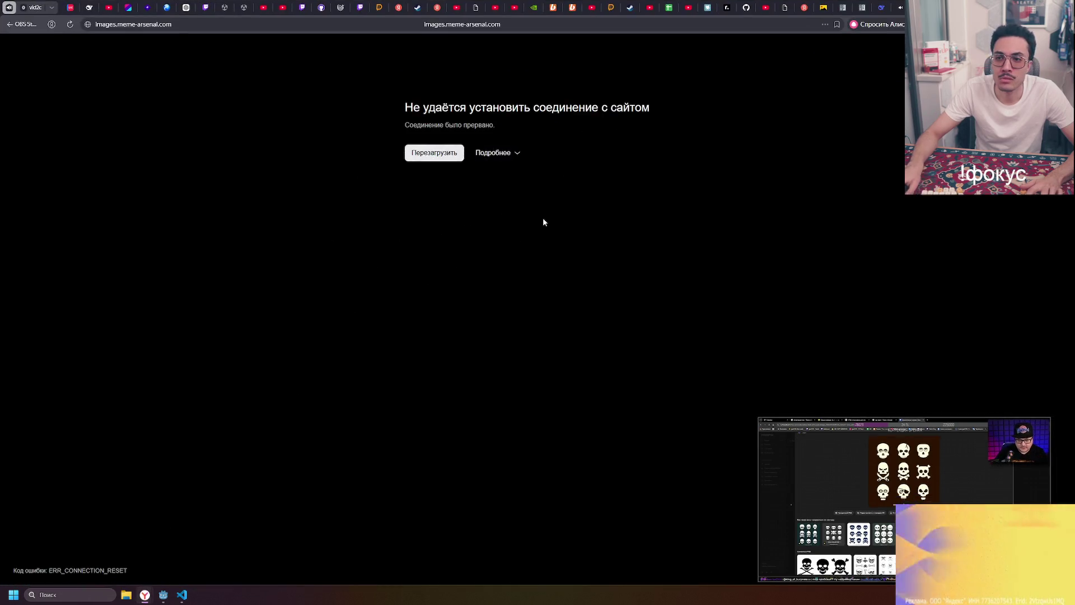
pyautogui.hotkey('ctrl', 't')
pyautogui.write('godot ')
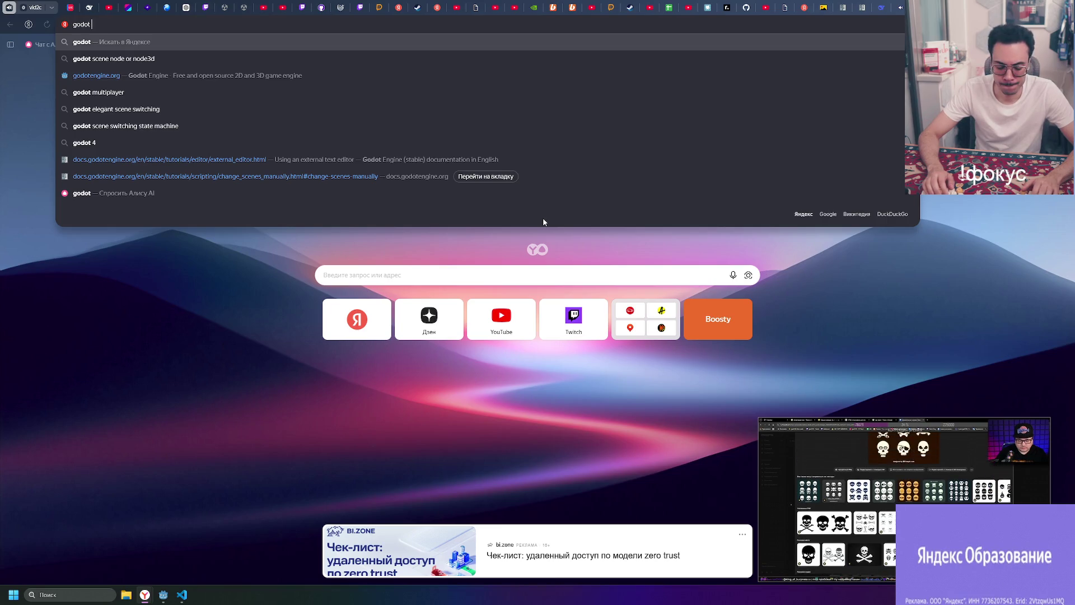
pyautogui.write('signal')
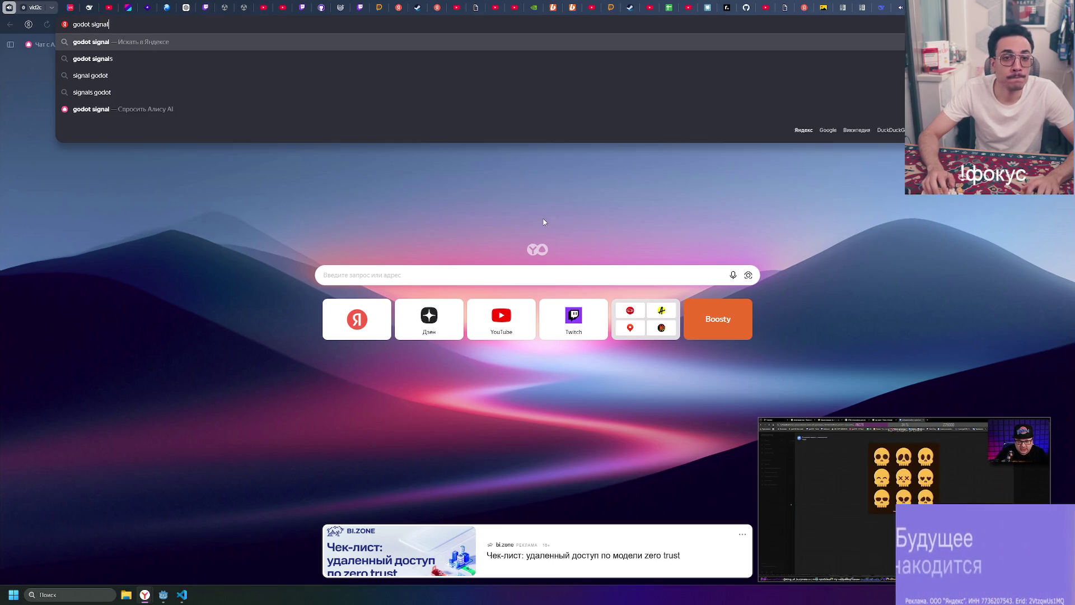
pyautogui.write('s c')
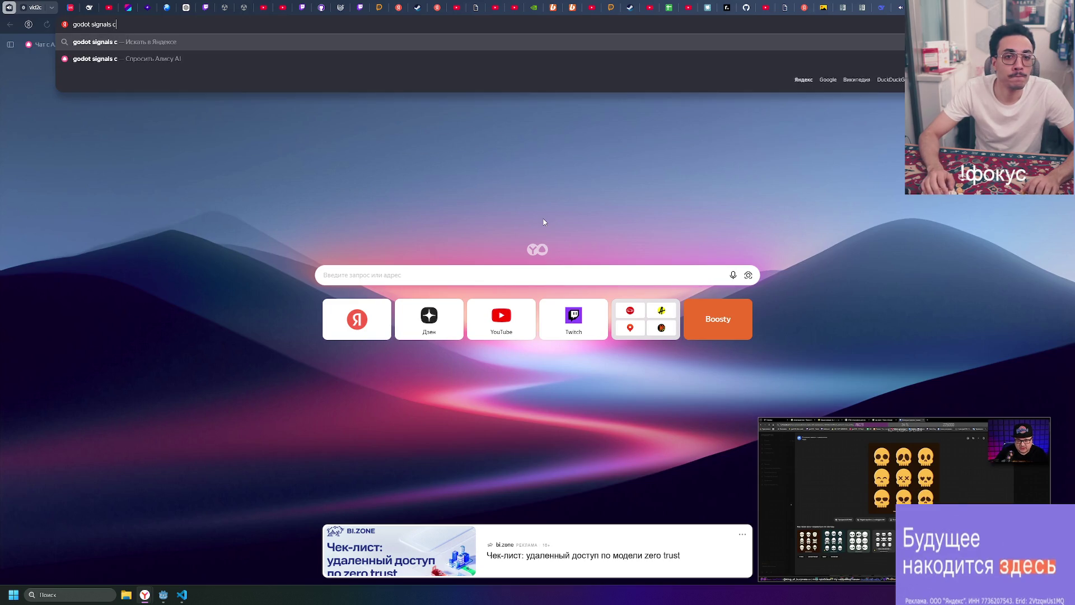
pyautogui.write('#')
pyautogui.press('Return')
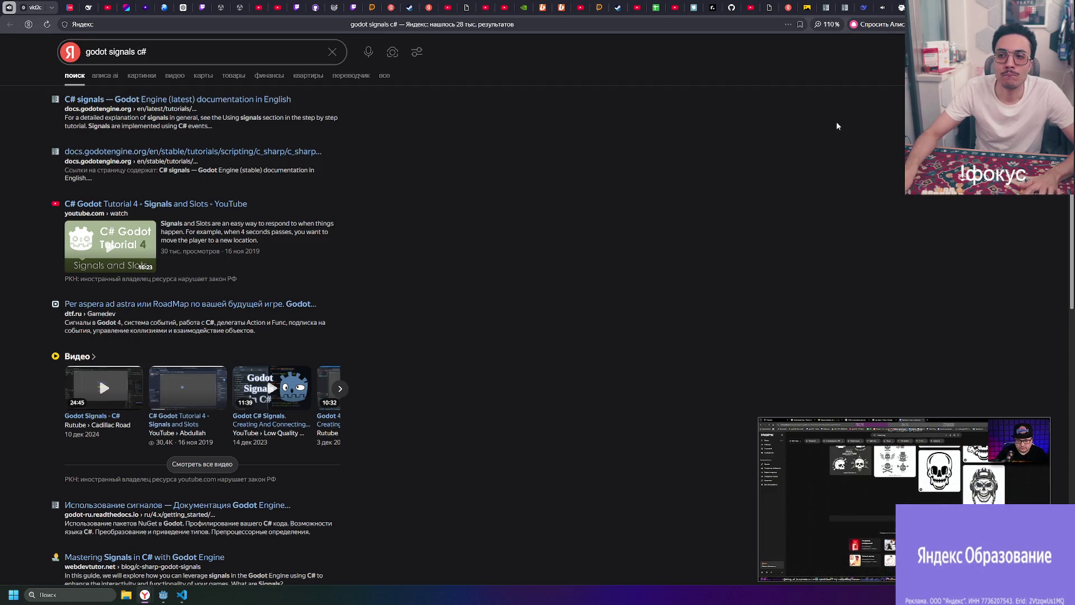
# - Search 'svg icons code' in another tab and open the SVG Repo code icons result
pyautogui.hotkey('ctrl', 't')
pyautogui.write('svg ')
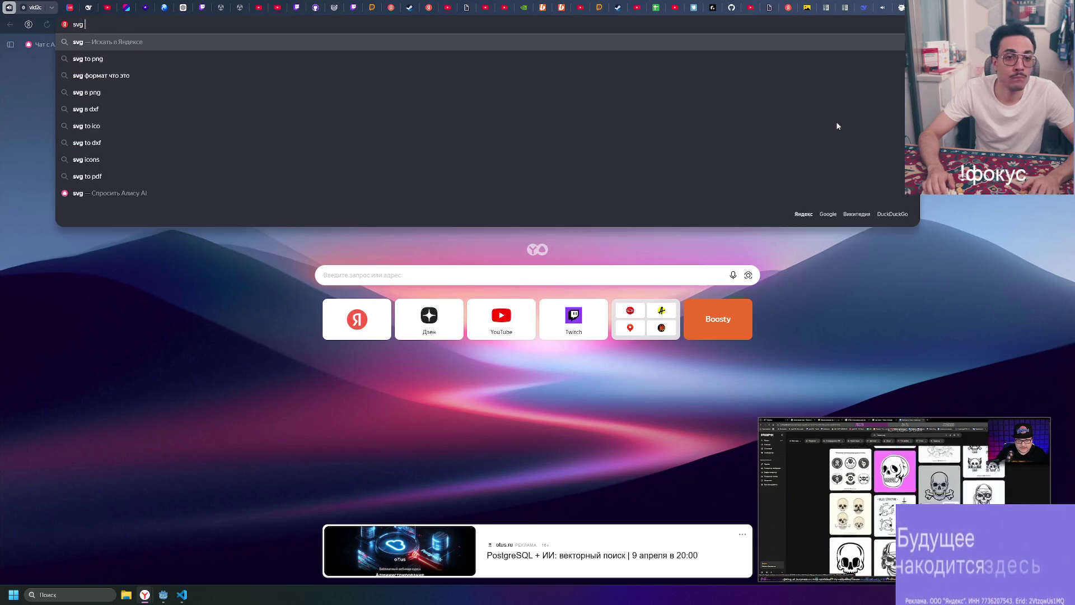
pyautogui.write('icons code')
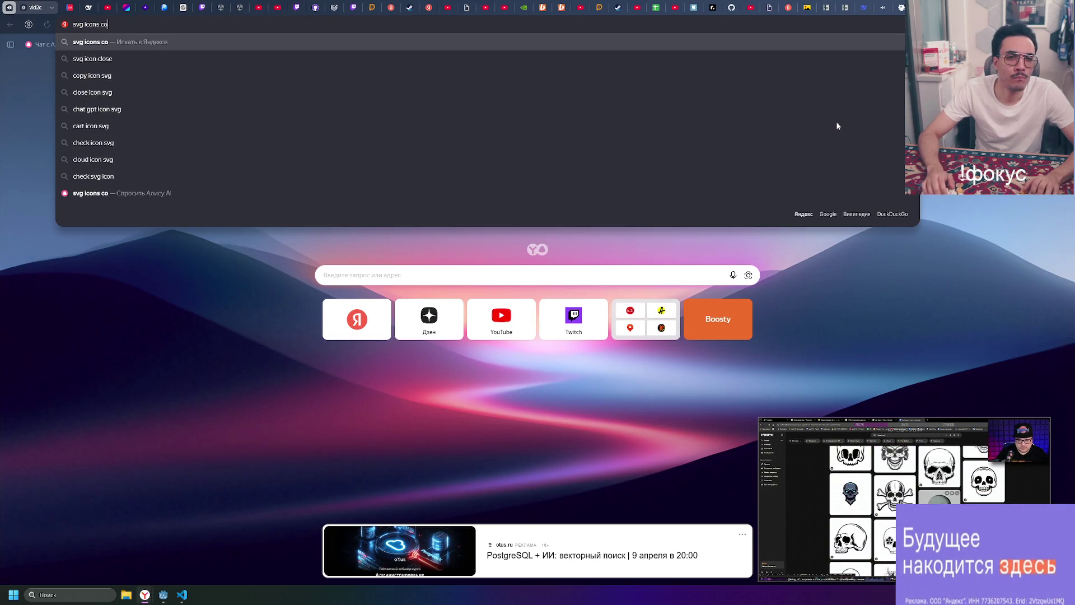
pyautogui.press('Return')
pyautogui.click(170, 101)
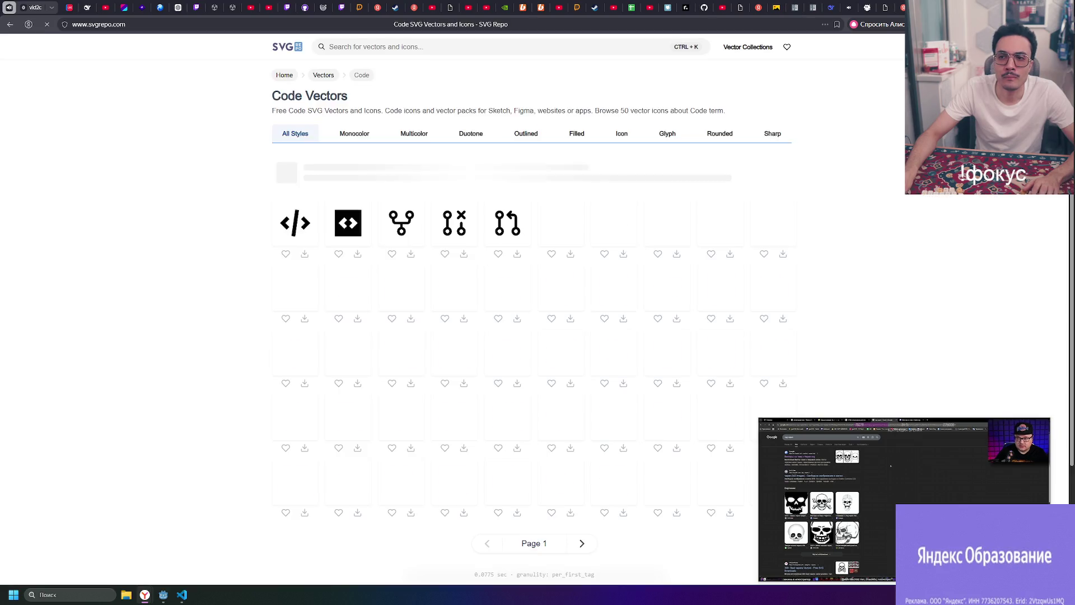
pyautogui.click(903, 5)
pyautogui.click(902, 5)
# - Search SVG Repo for skull icons and return to the skull results
pyautogui.hotkey('ctrl', 'w')
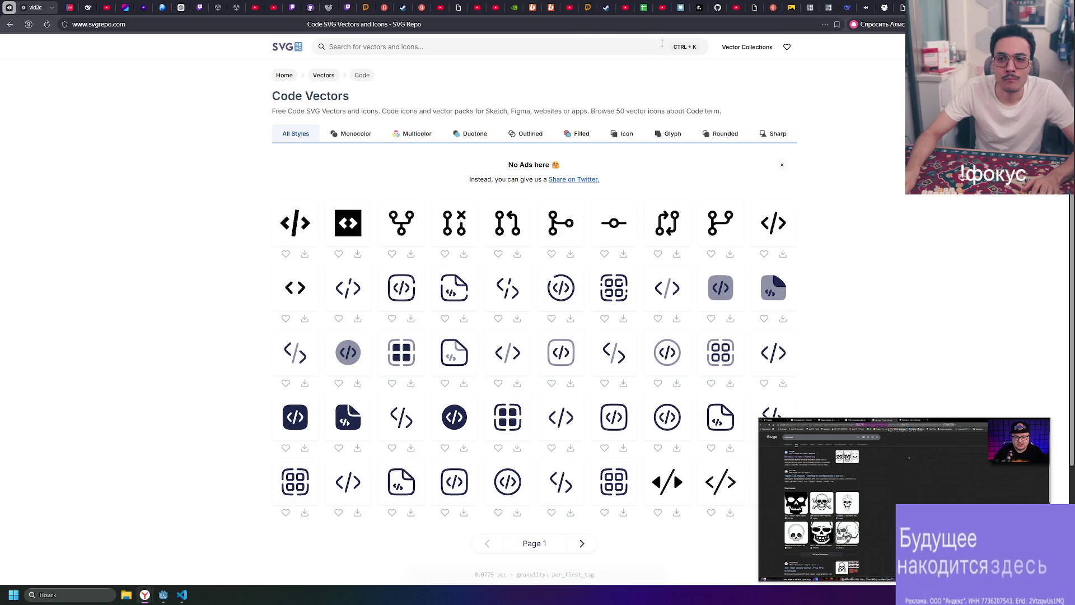
pyautogui.click(403, 47)
pyautogui.write('skull')
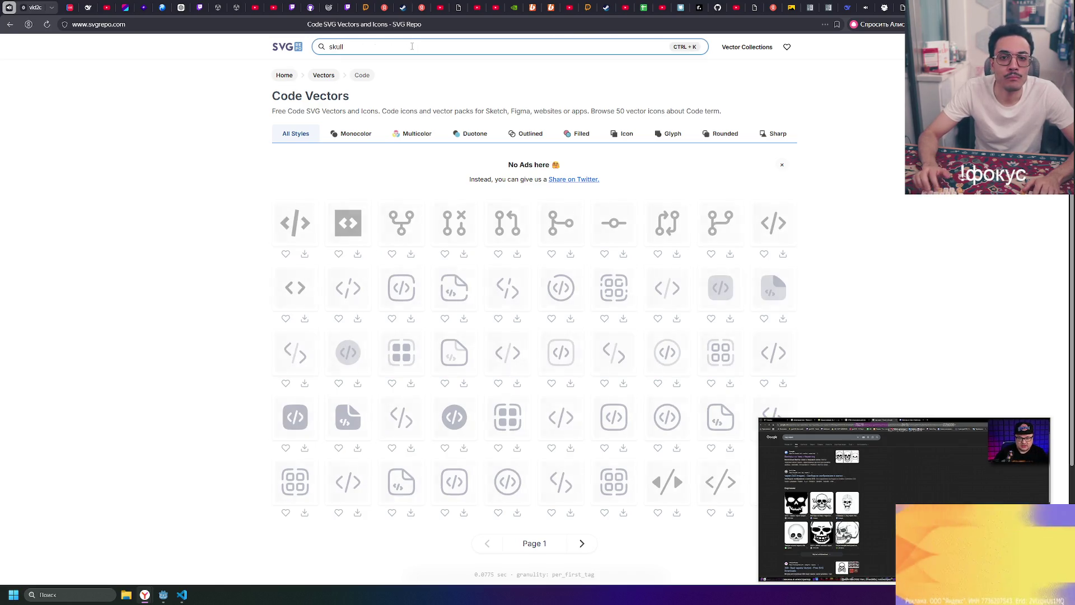
pyautogui.press('Return')
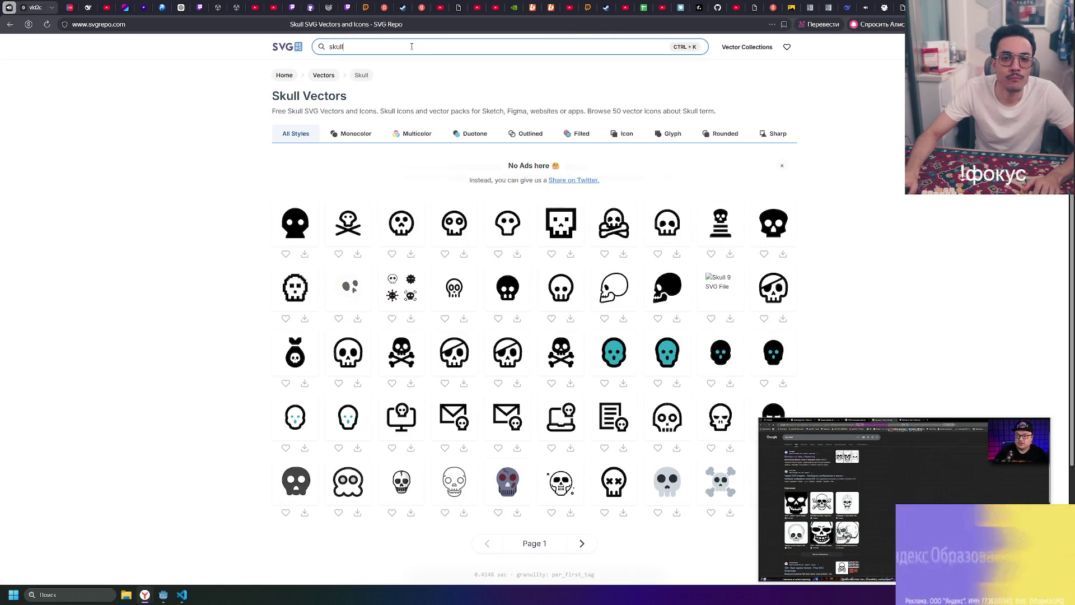
pyautogui.click(381, 24)
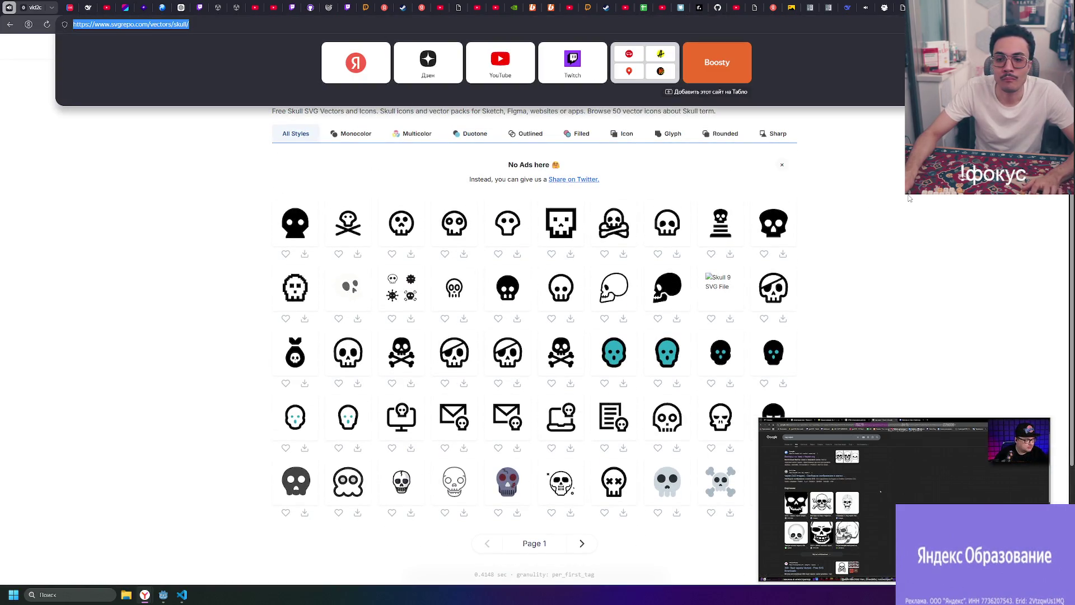
pyautogui.click(836, 225)
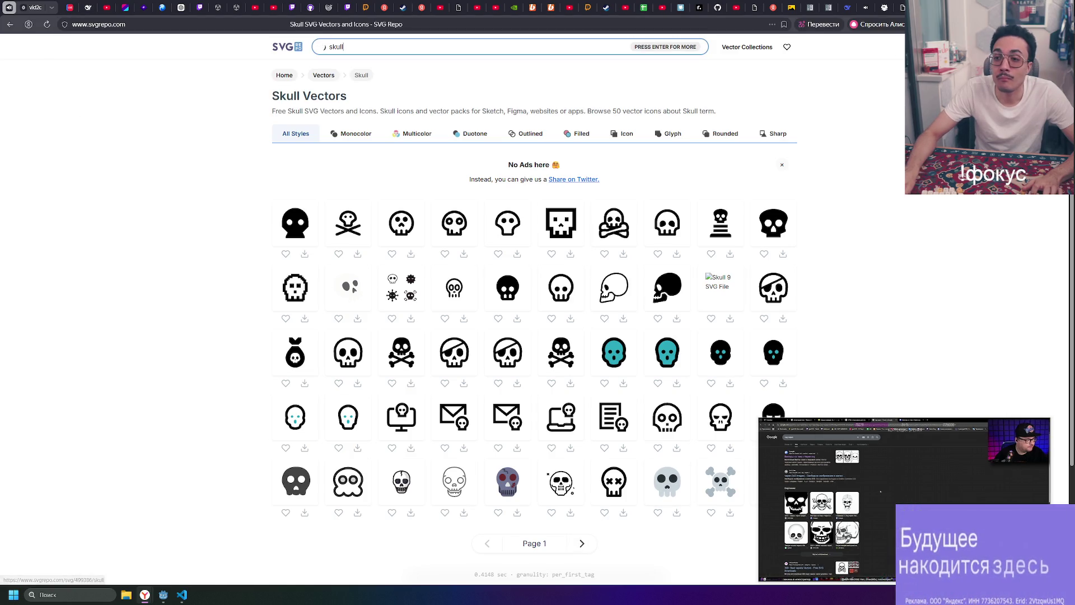
pyautogui.click(867, 5)
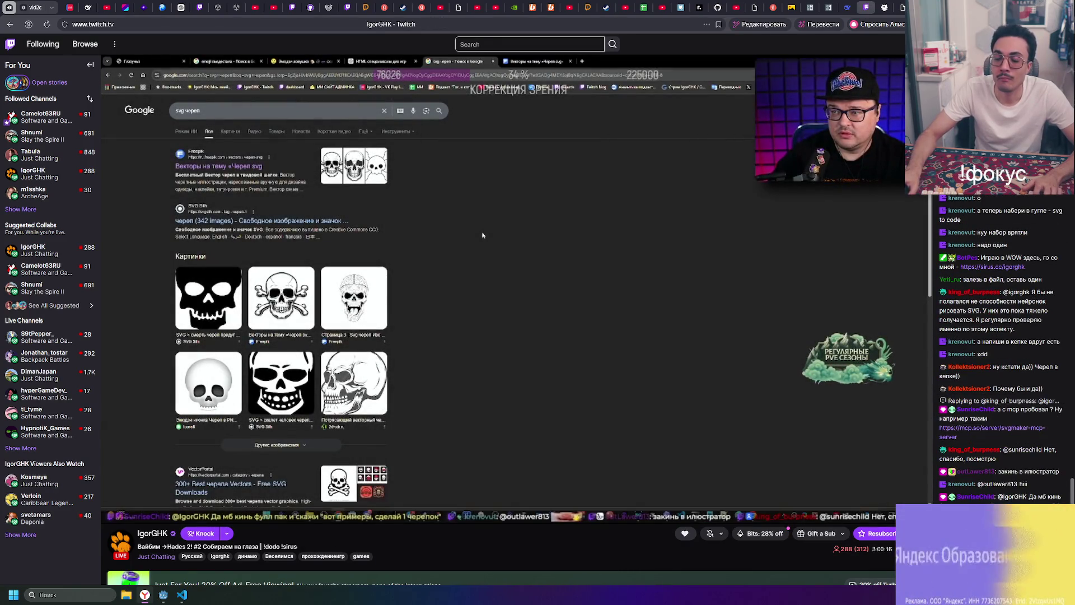
pyautogui.hotkey('ctrl', 'shift', 'Tab')
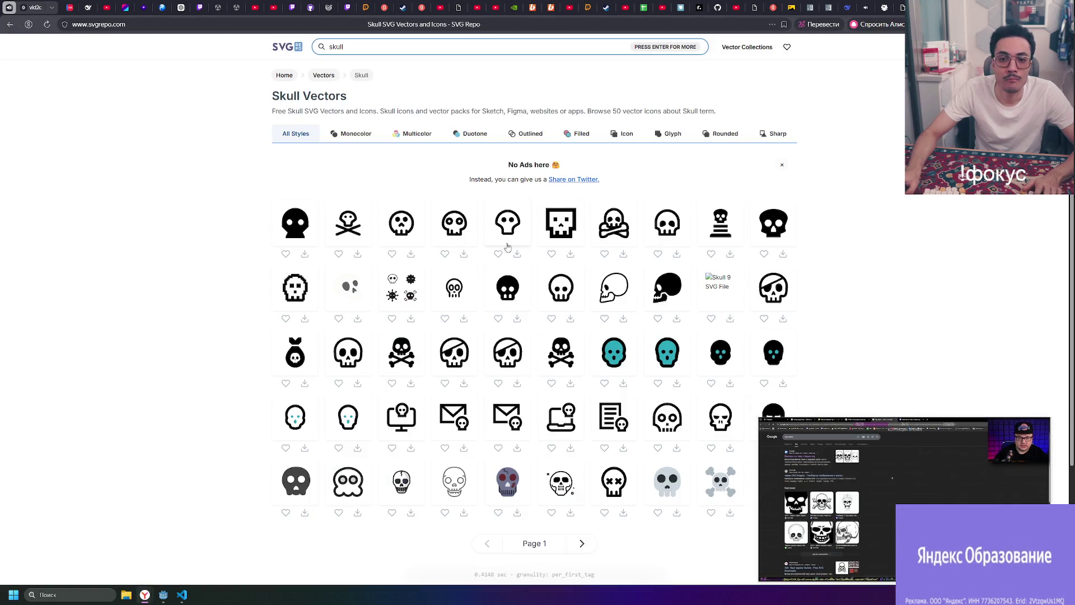
# - View the Skull Alt icon page, go back, then close the SVG Repo and search tabs
pyautogui.click(462, 224)
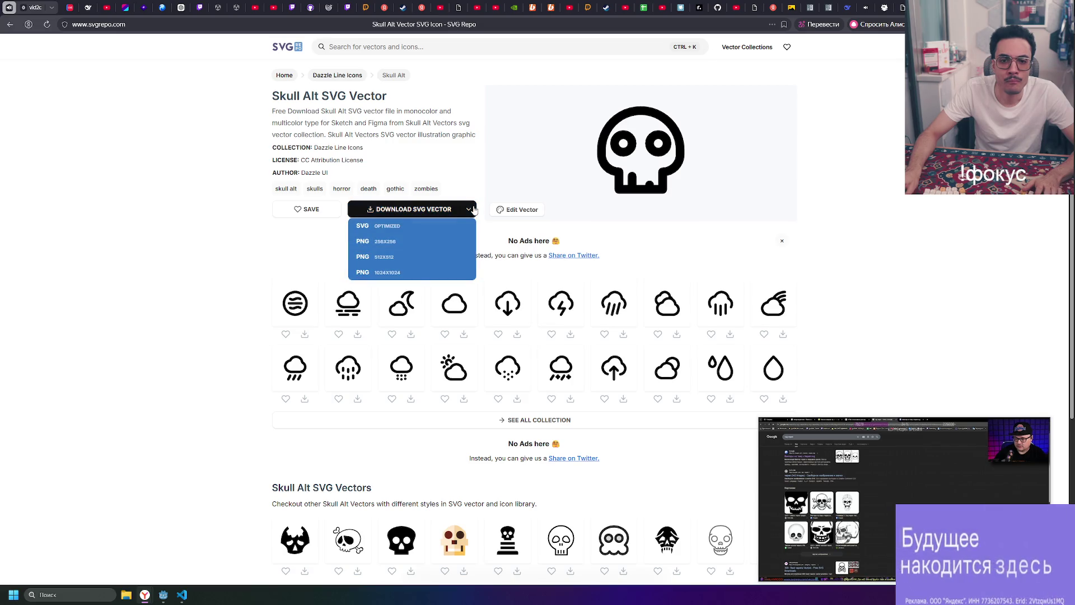
pyautogui.scroll(-5, 449, 165)
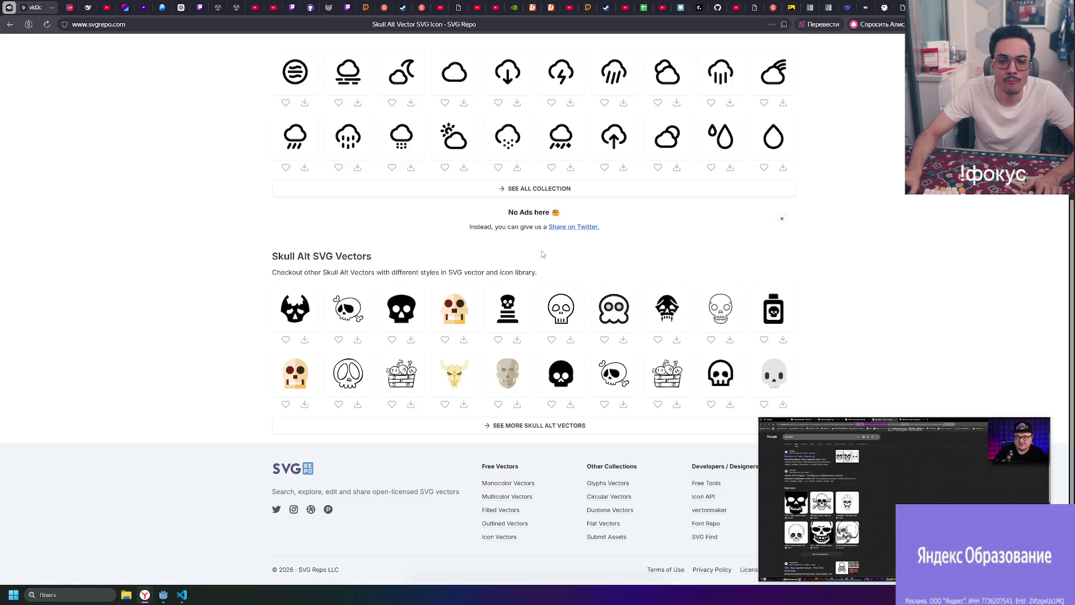
pyautogui.scroll(5, 542, 251)
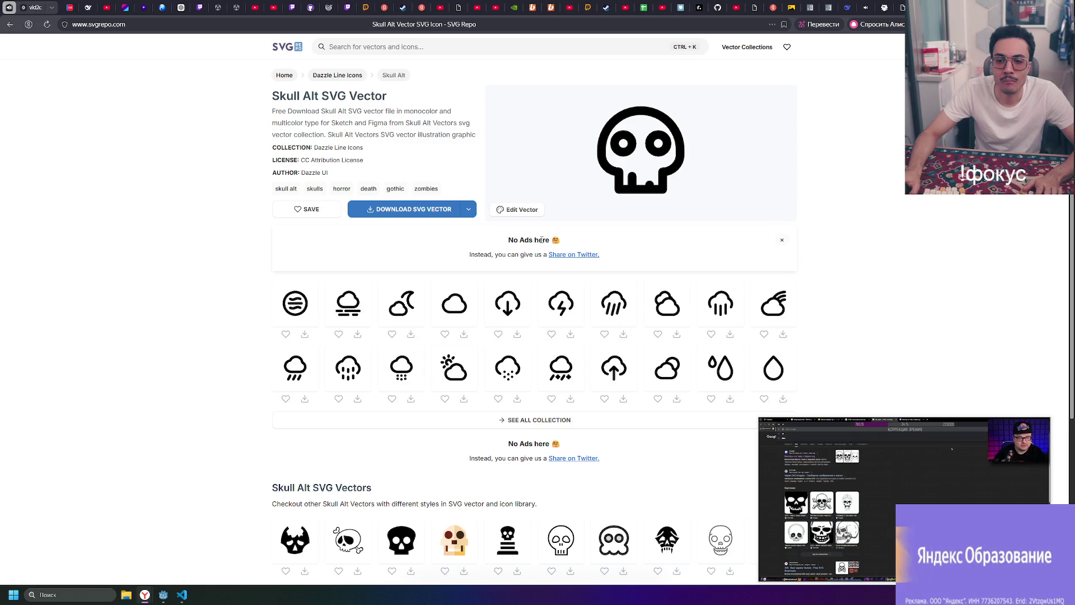
pyautogui.click(10, 24)
pyautogui.scroll(-3, 465, 232)
pyautogui.scroll(3, 672, 224)
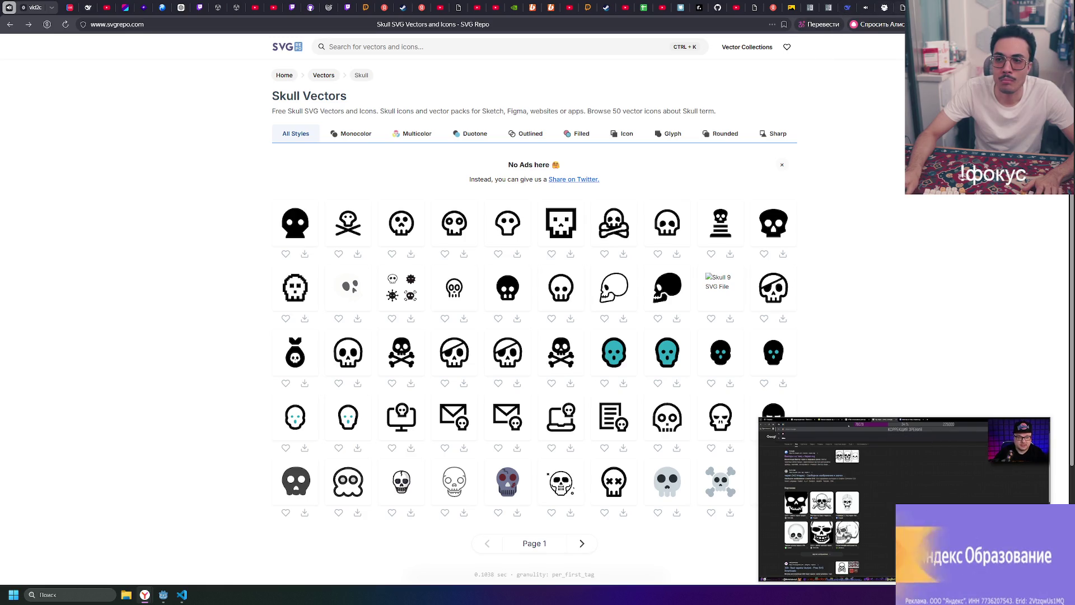
pyautogui.click(882, 7)
pyautogui.click(882, 6)
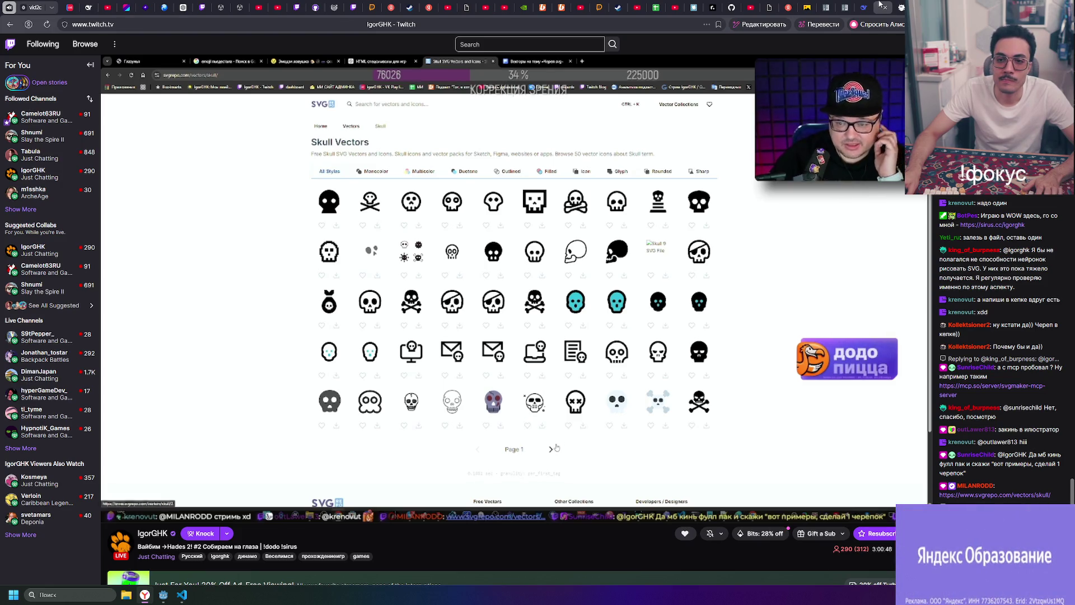
# - Switch from the Twitch tab to the 'godot signals c#' search results
pyautogui.moveTo(874, 6)
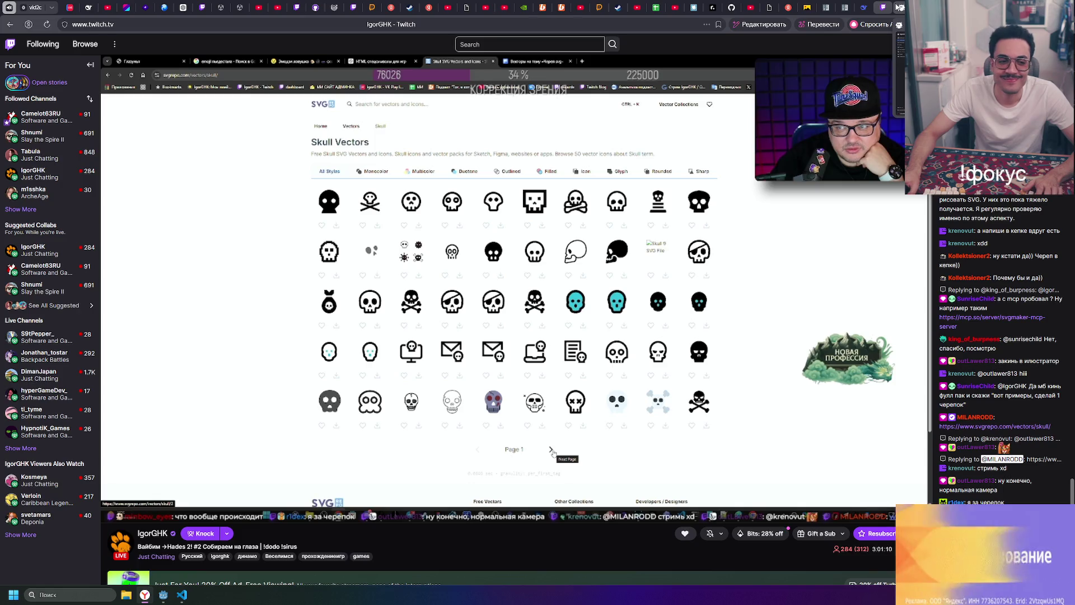
pyautogui.hotkey('ctrl', 'Tab')
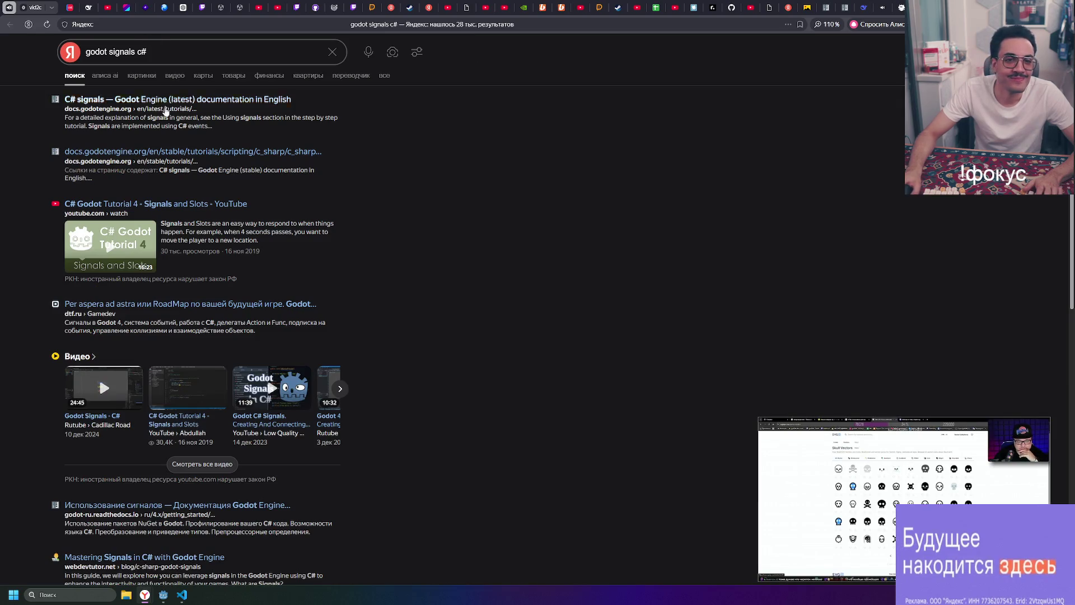
# - Open the 'C# signals — Godot Engine' result and move the stream mini player higher
pyautogui.click(164, 100)
pyautogui.moveTo(952, 513)
pyautogui.mouseDown()
pyautogui.moveTo(971, 401)
pyautogui.moveTo(959, 429)
pyautogui.moveTo(975, 428)
pyautogui.mouseUp()
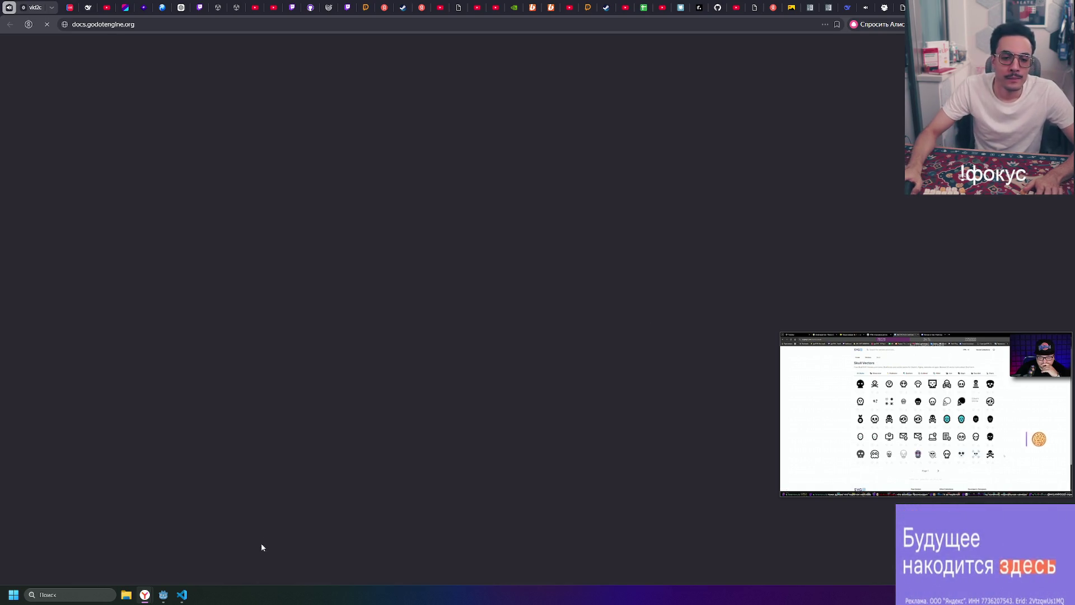
pyautogui.hotkey('alt', 'Tab')
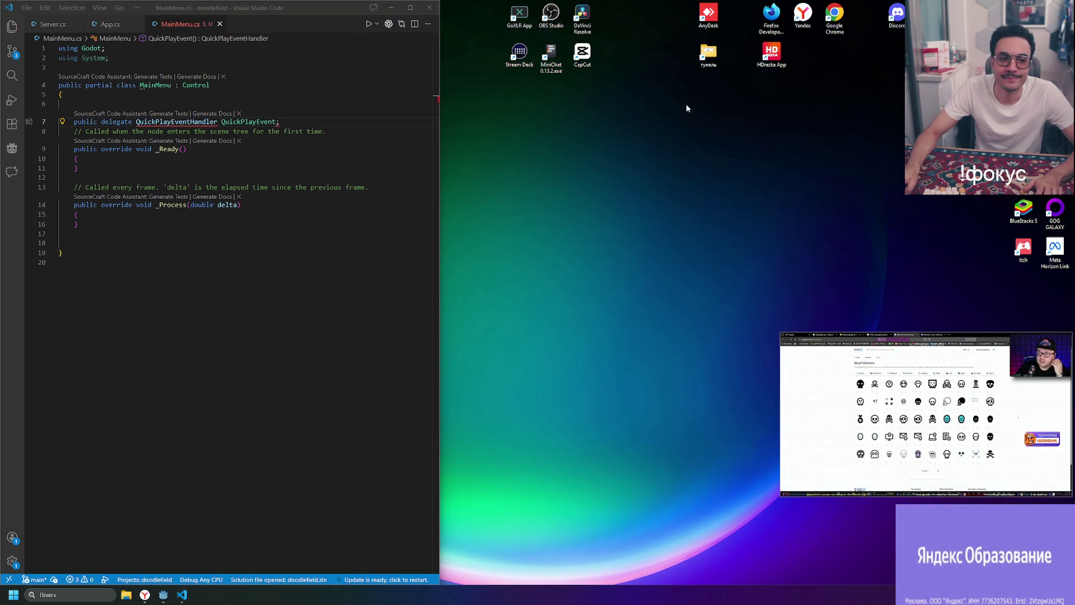
# - Run general (ALT).bat from the тунель folder, then return to the browser
pyautogui.doubleClick(709, 53)
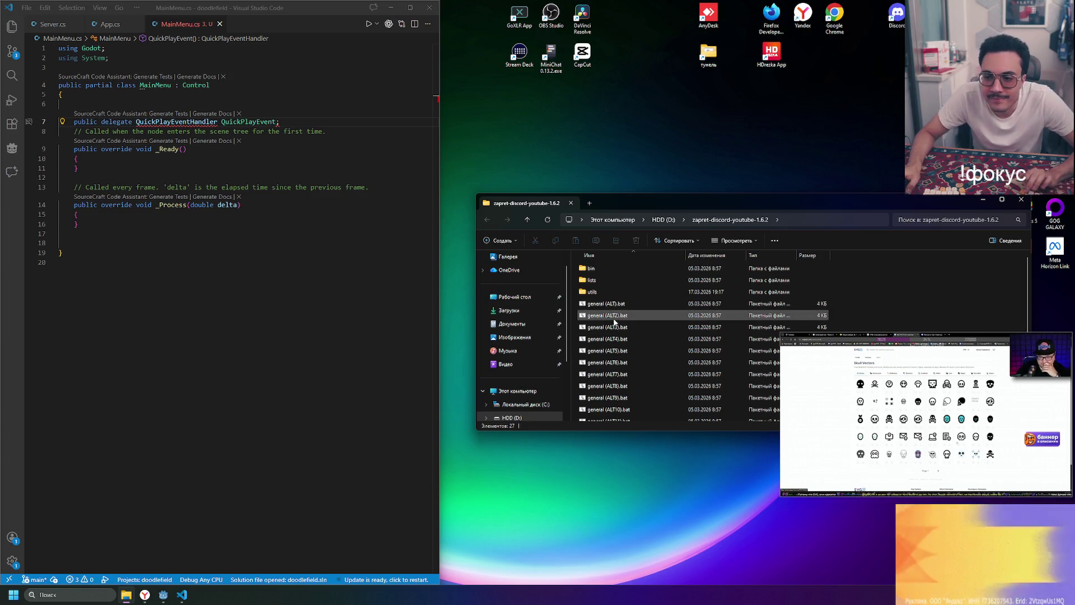
pyautogui.doubleClick(600, 305)
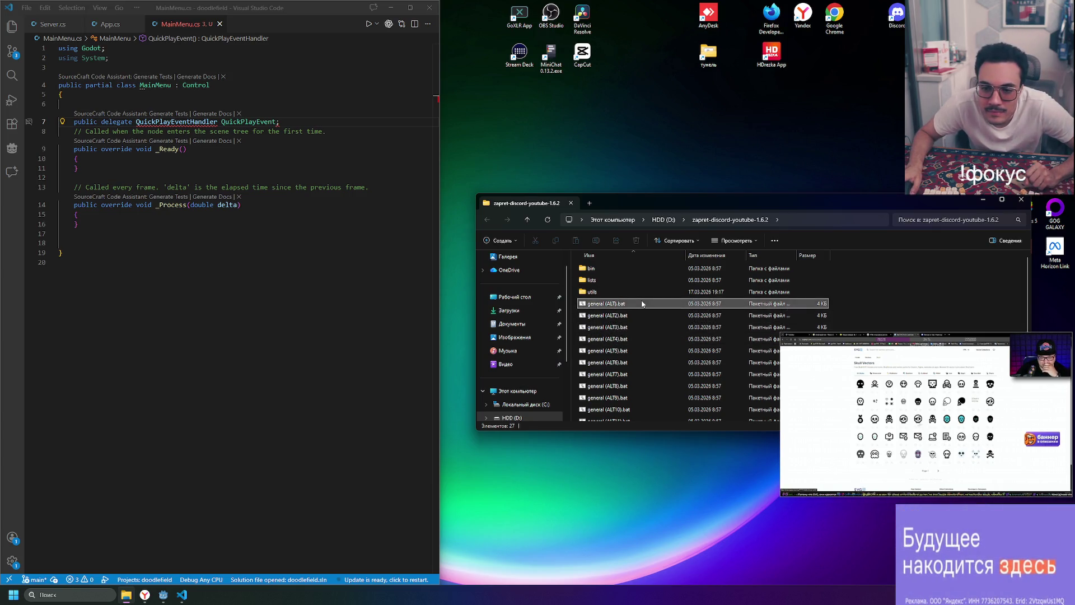
pyautogui.click(601, 309)
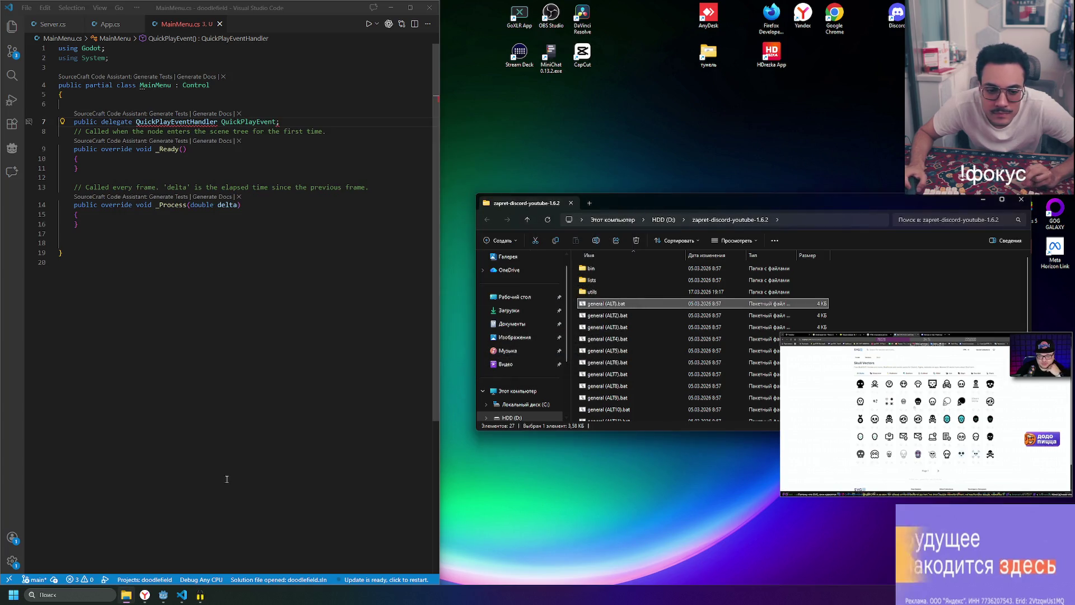
pyautogui.moveTo(151, 597)
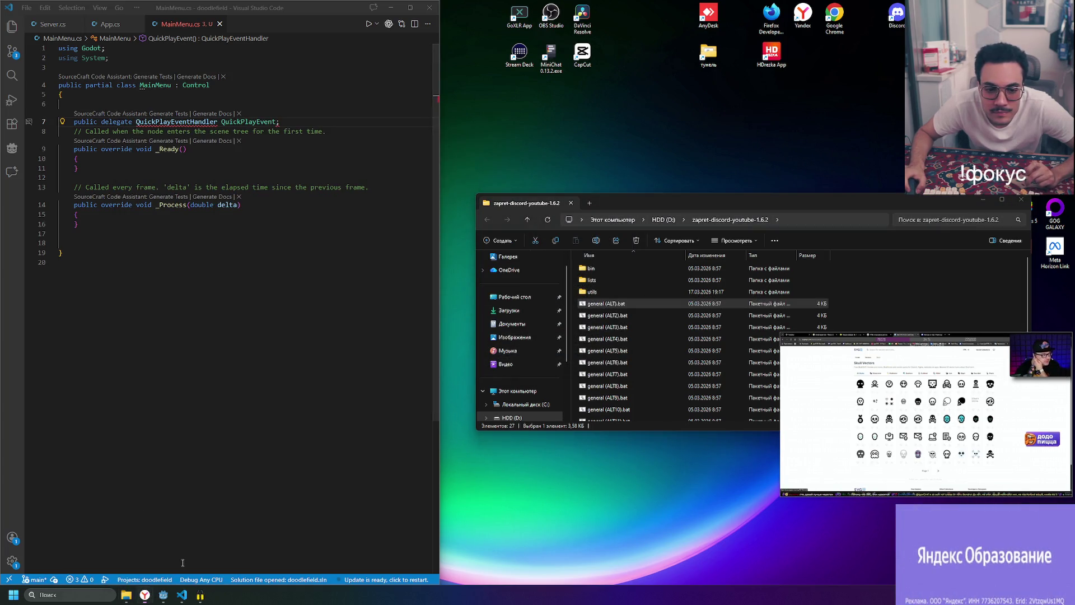
pyautogui.click(176, 521)
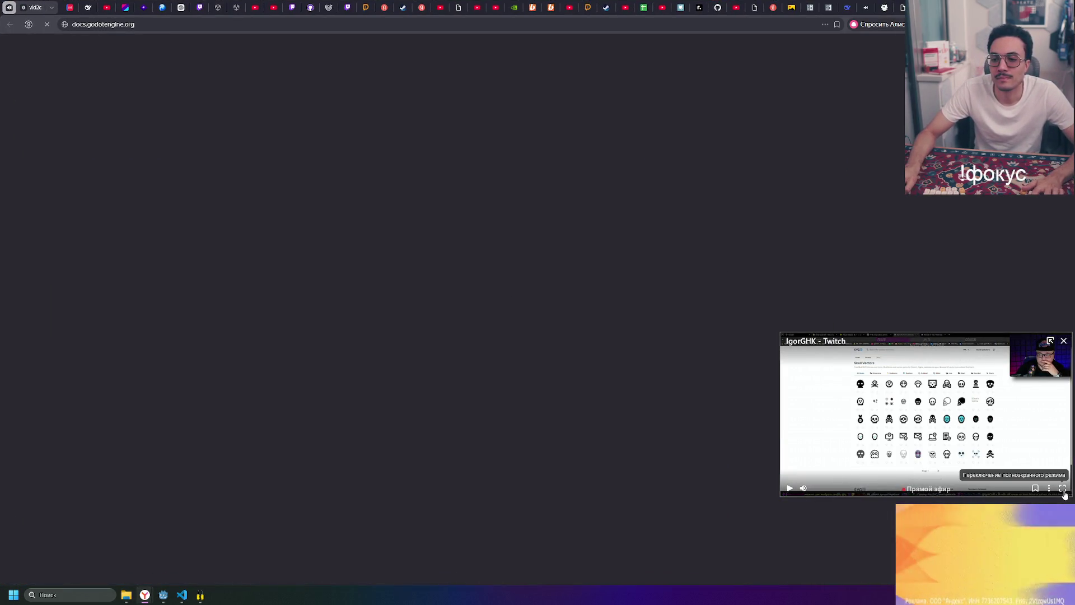
pyautogui.click(884, 7)
# - Switch to the Godot C# signals docs tab and scroll to the custom signals section
pyautogui.click(866, 7)
pyautogui.click(865, 7)
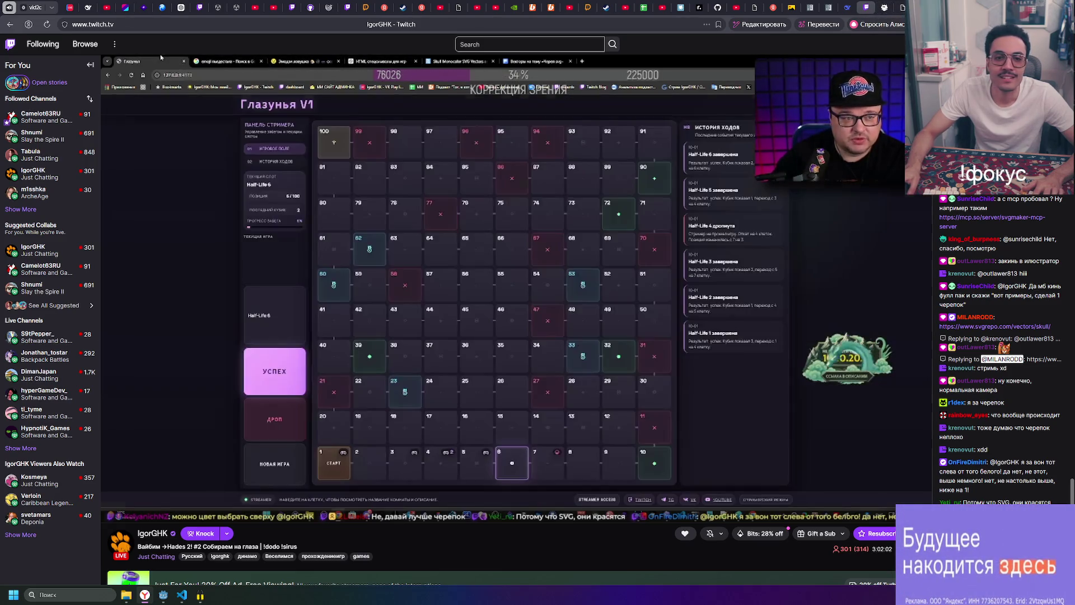
pyautogui.hotkey('ctrl', 'Tab')
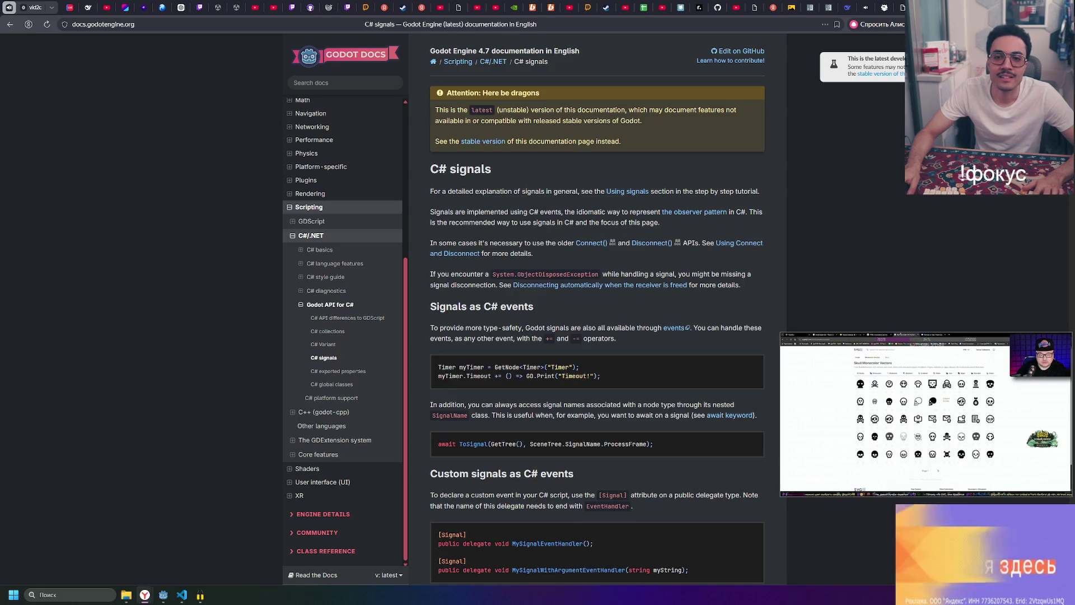
pyautogui.scroll(-2, 585, 213)
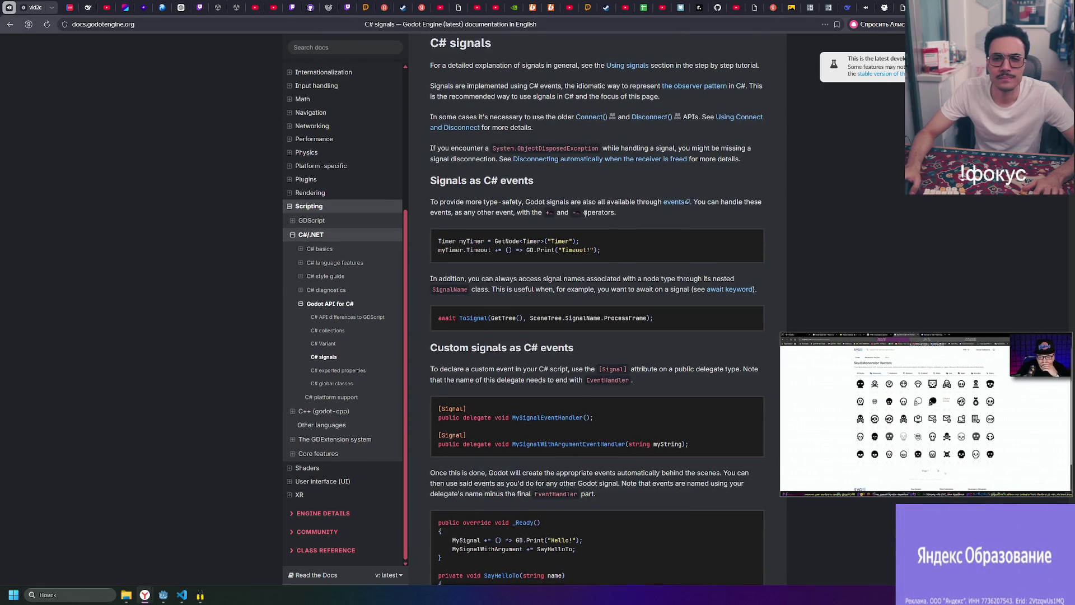
pyautogui.scroll(1, 446, 195)
pyautogui.scroll(-2, 558, 235)
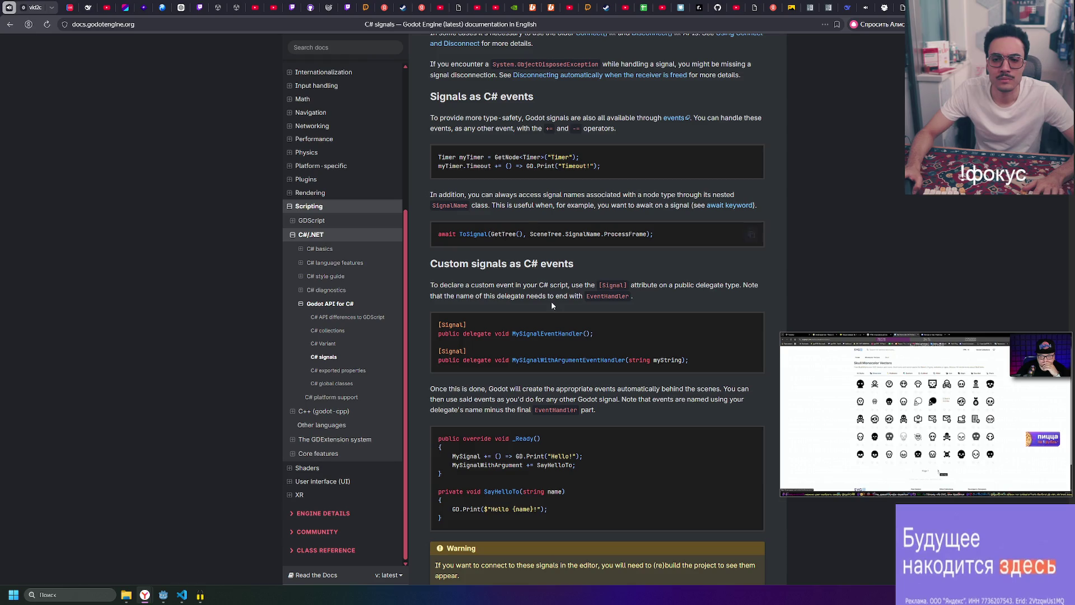
# - Highlight the [Signal] attribute in the example code, then return to MainMenu.cs
pyautogui.moveTo(437, 324); pyautogui.dragTo(480, 322)
pyautogui.click(511, 333)
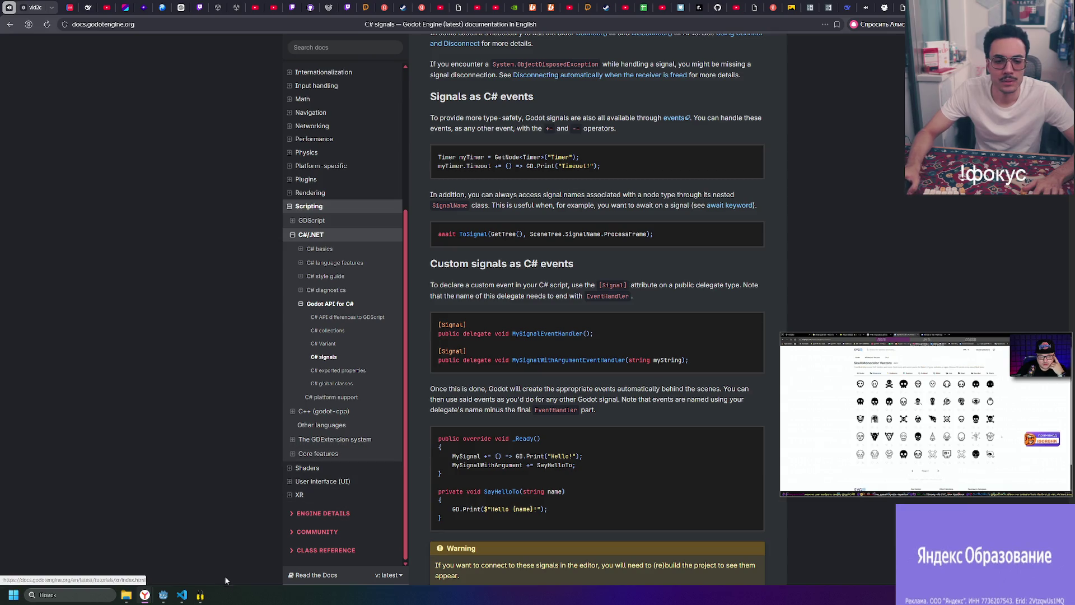
pyautogui.click(185, 597)
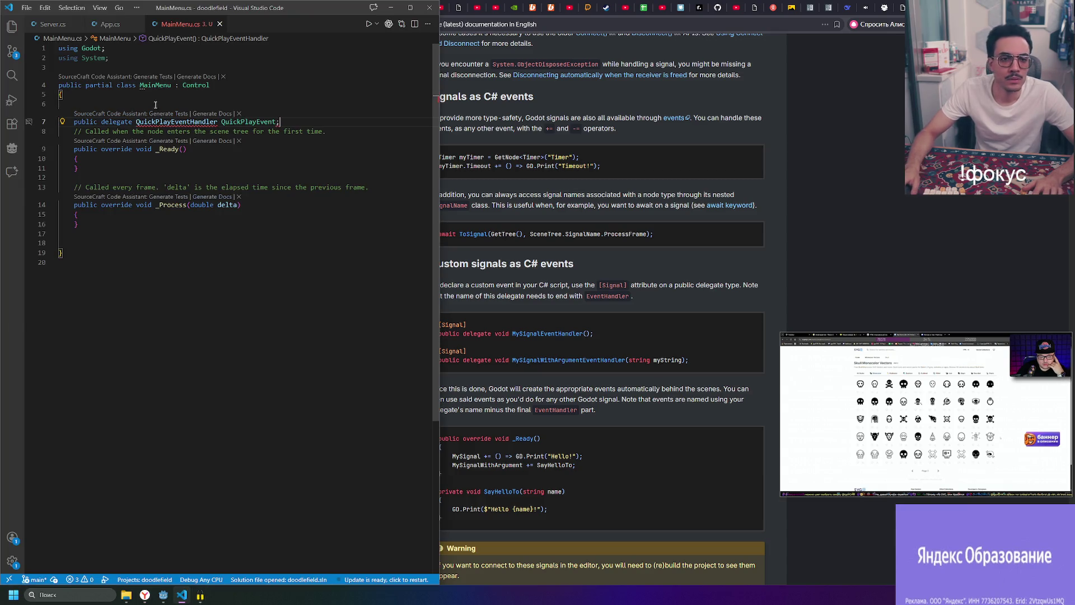
# - Add a [Signal] attribute above the QuickPlay delegate and save
pyautogui.press('Tab')
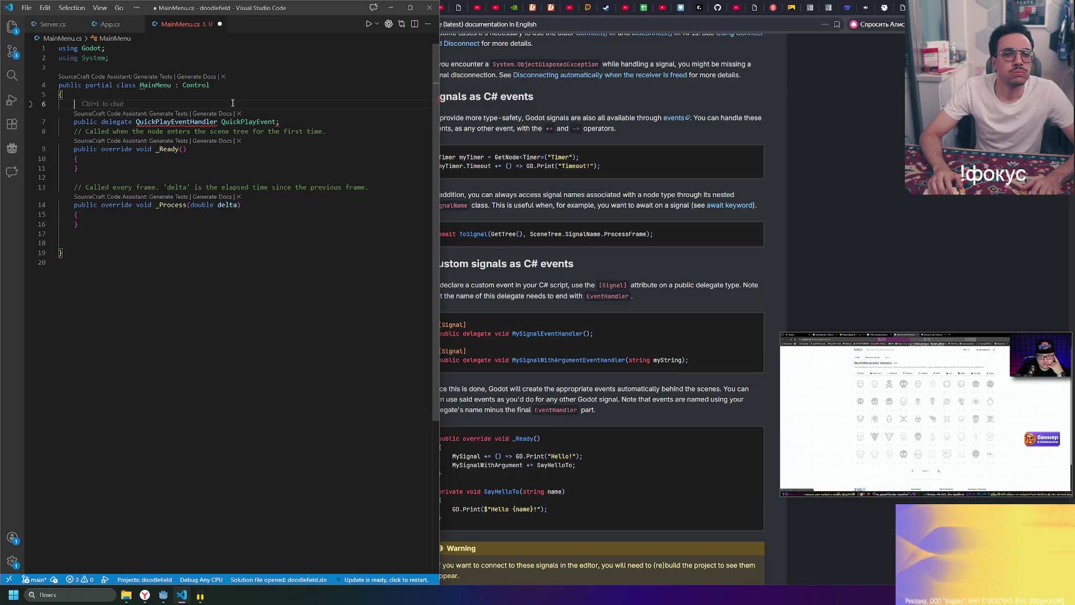
pyautogui.write('[')
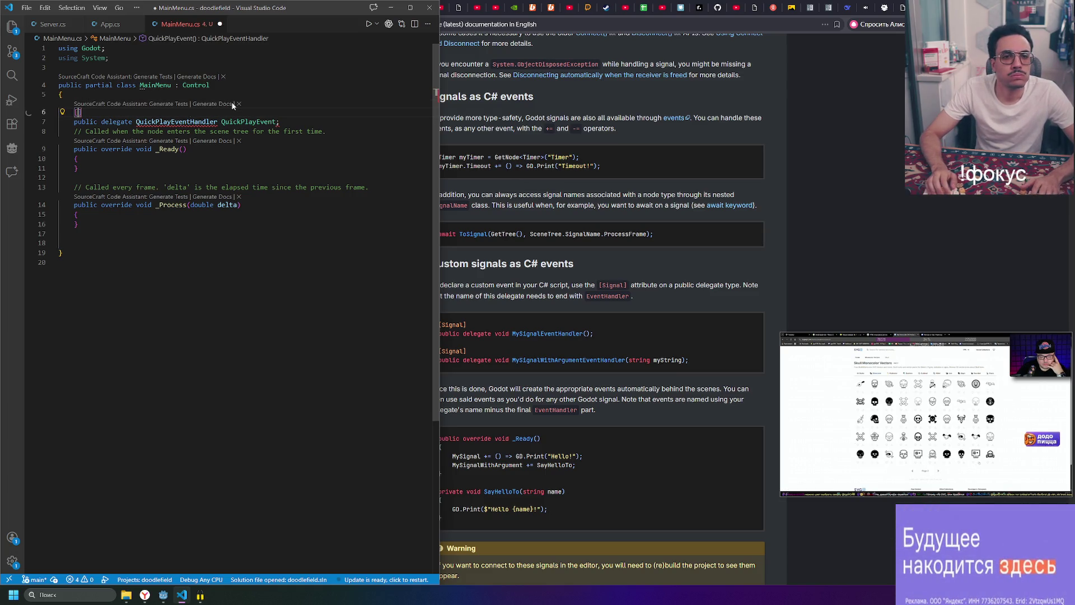
pyautogui.write('Sig')
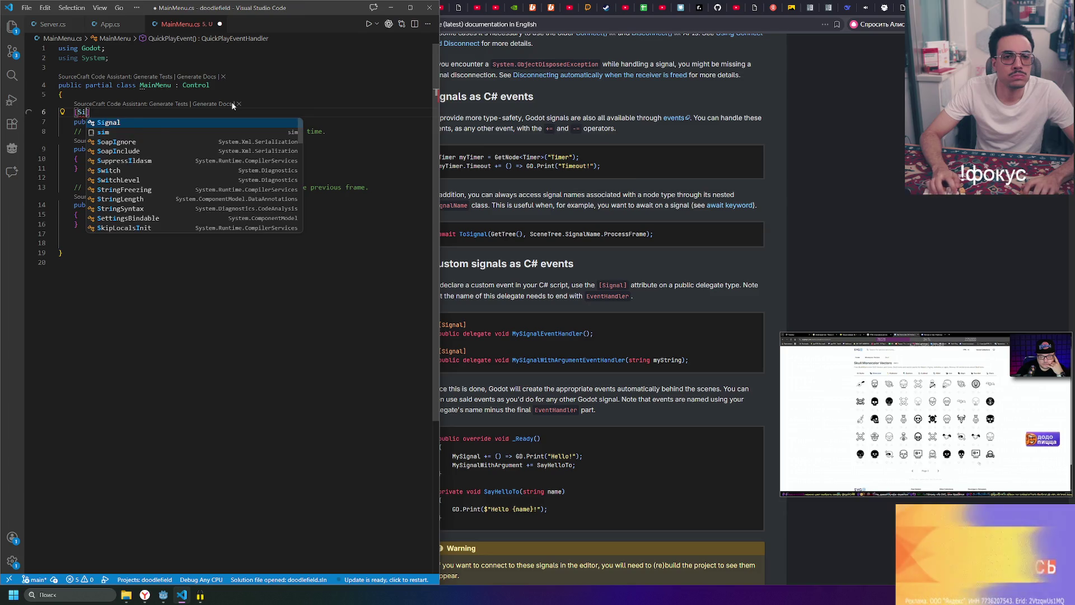
pyautogui.press('Tab')
pyautogui.hotkey('ctrl', 's')
pyautogui.moveTo(88, 113)
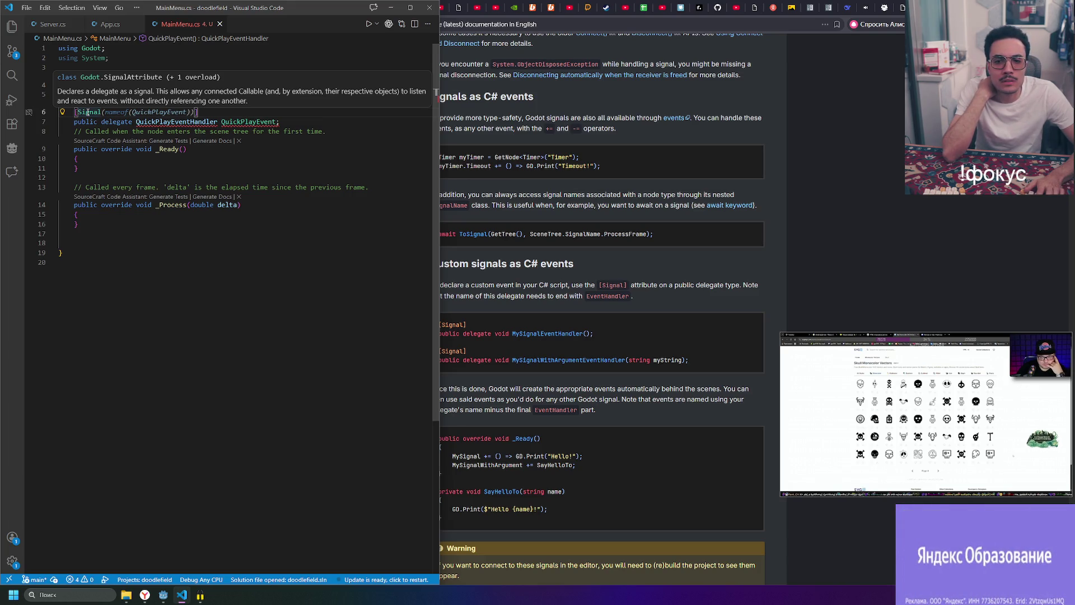
# - Change the line to 'public delegate void QuickPlayEventHandler();' by adding void and dropping QuickPlayEvent, saving
pyautogui.click(133, 121)
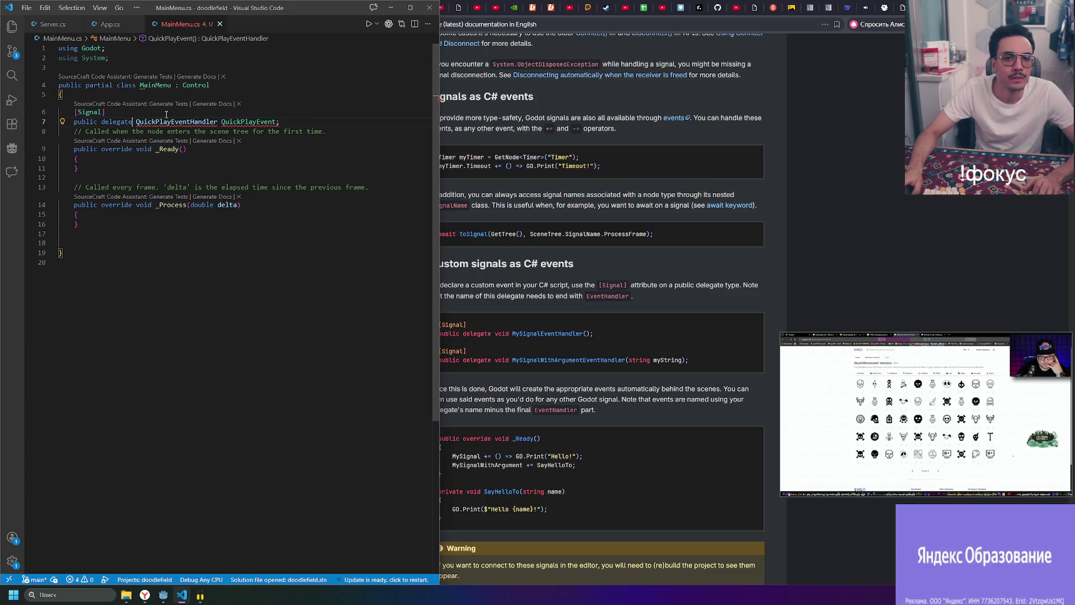
pyautogui.write('voi')
pyautogui.press('Tab')
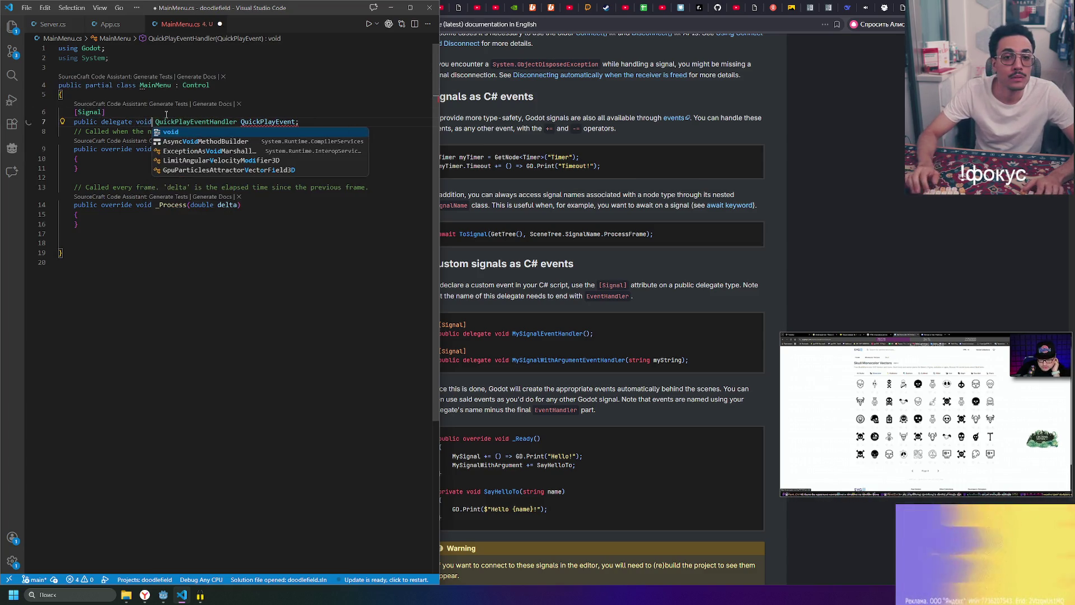
pyautogui.hotkey('ctrl', 's')
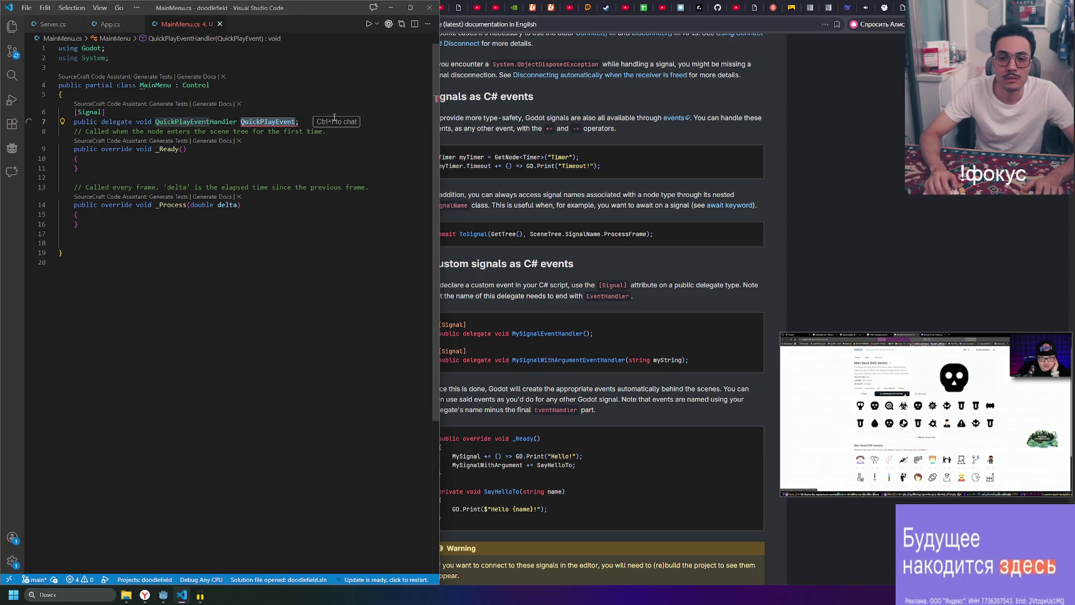
pyautogui.press('BackSpace')
pyautogui.press('BackSpace')
pyautogui.hotkey('ctrl', 's')
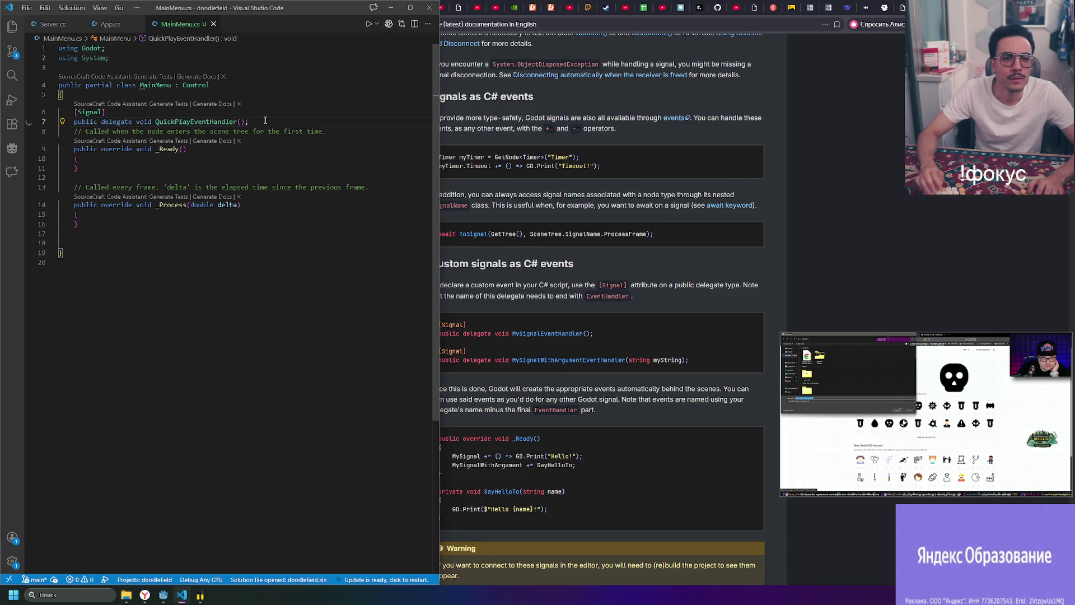
pyautogui.press('Return')
pyautogui.press('Return')
pyautogui.press('Return')
# - Declare '[Signal] public delegate void QuitEventHandler();' below the QuickPlay signal
pyautogui.press('Up')
pyautogui.write('[Si')
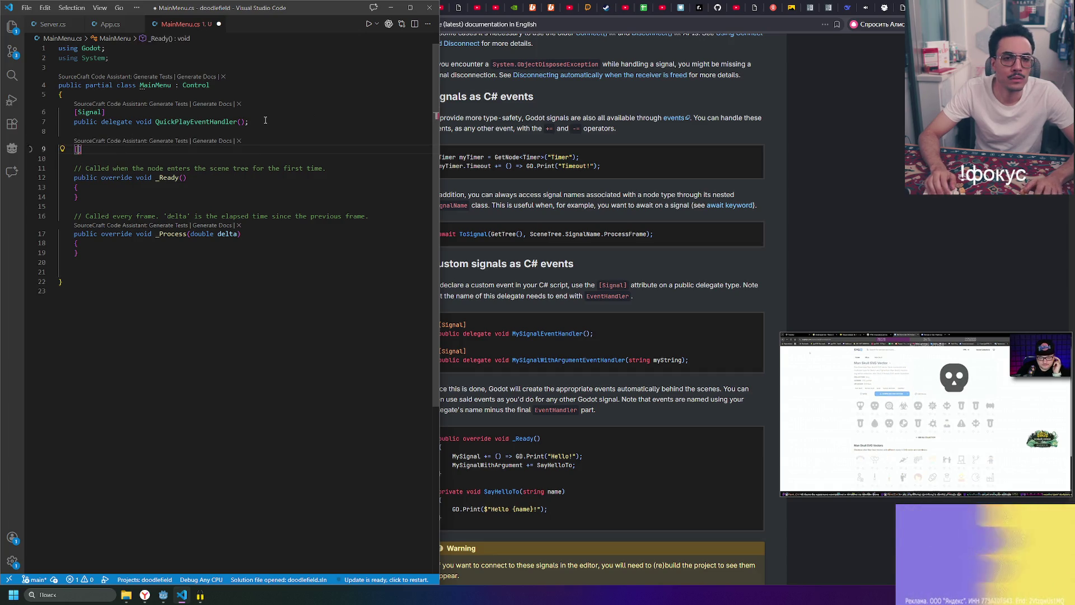
pyautogui.write('gnal')
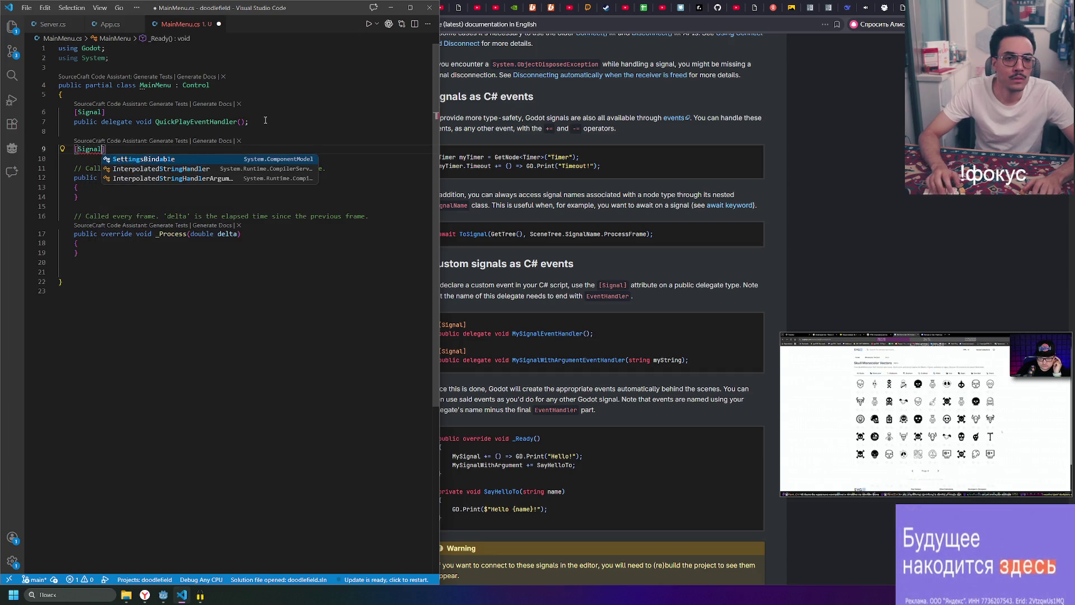
pyautogui.press('End')
pyautogui.press('Return')
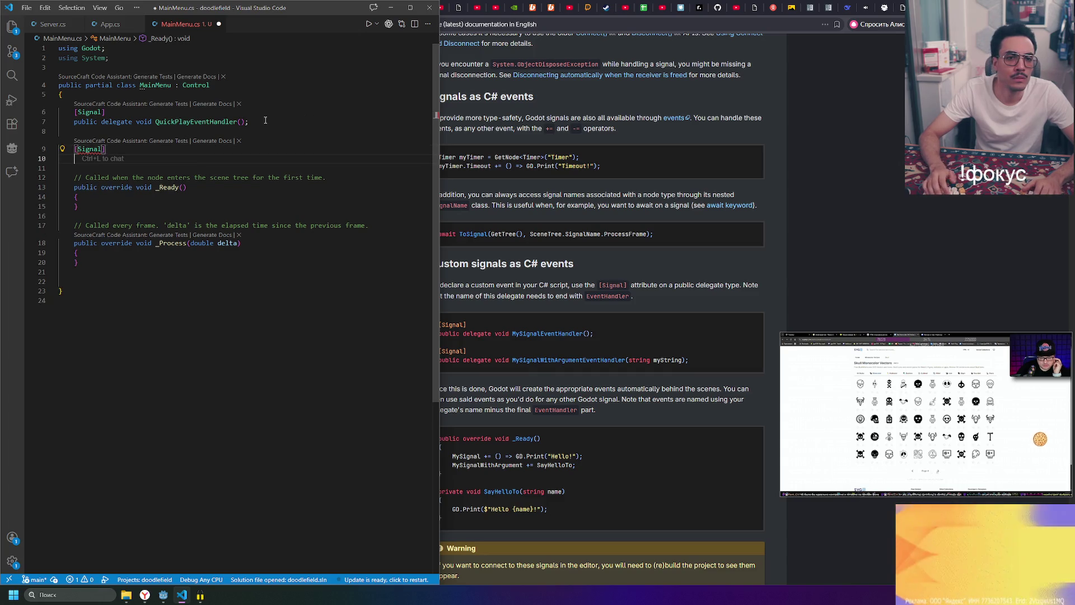
pyautogui.write('public ')
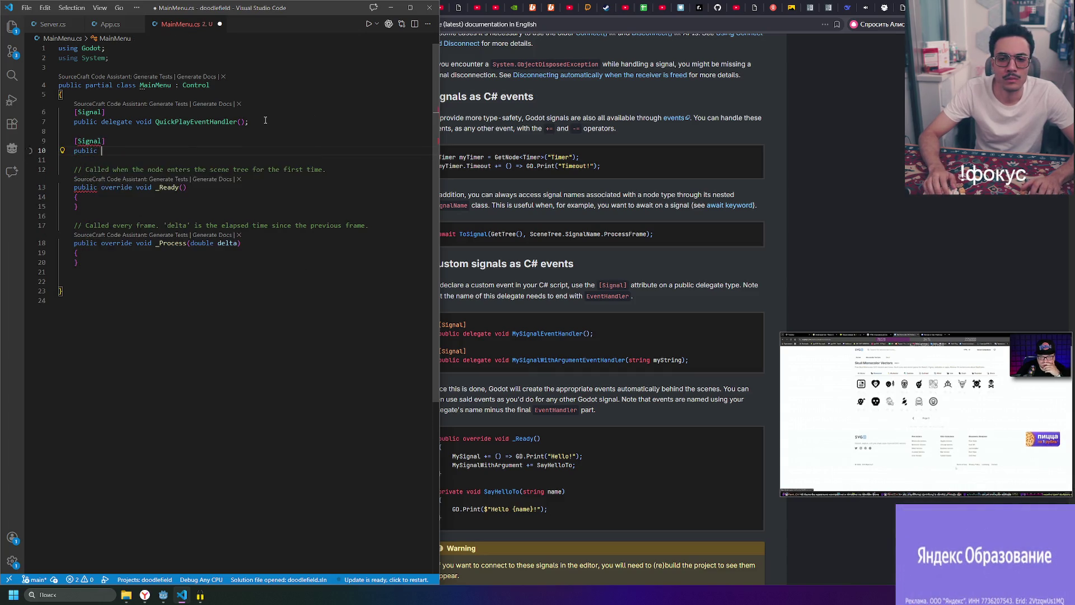
pyautogui.write('delegate')
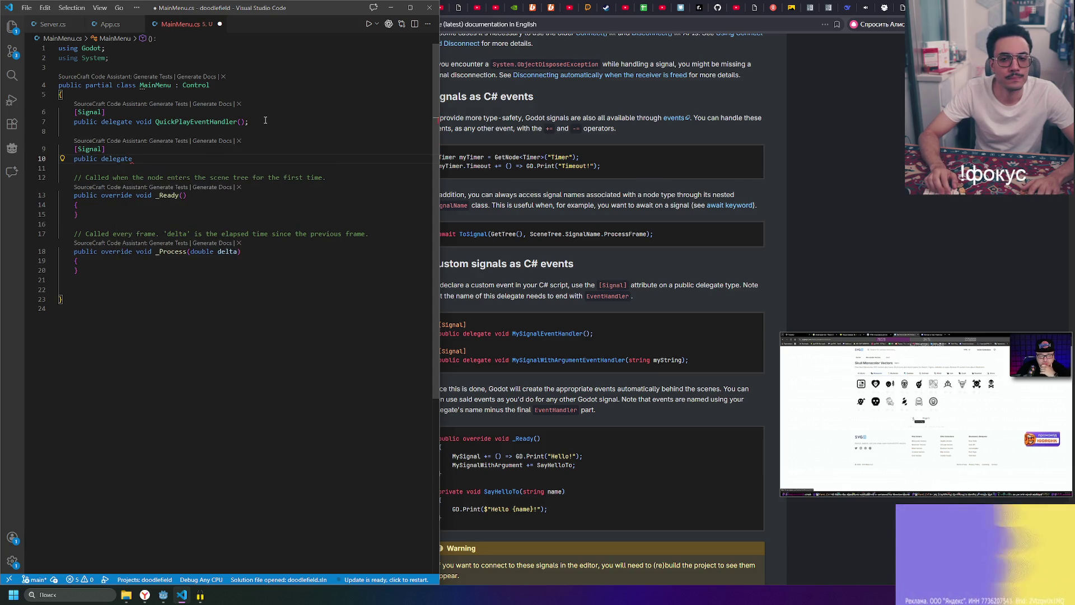
pyautogui.write(' void')
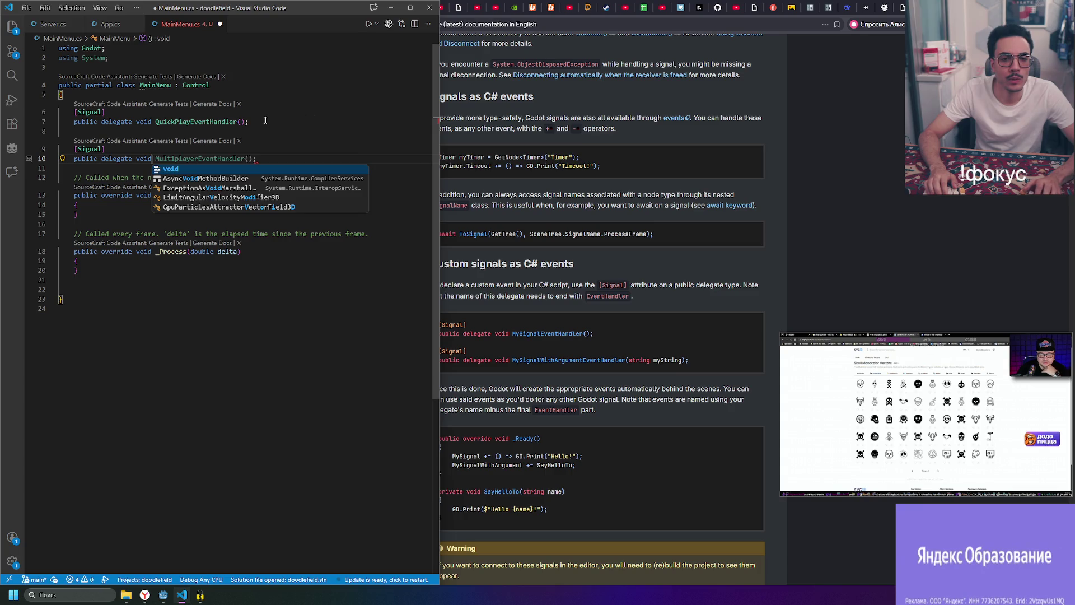
pyautogui.write('(')
pyautogui.write('tEve')
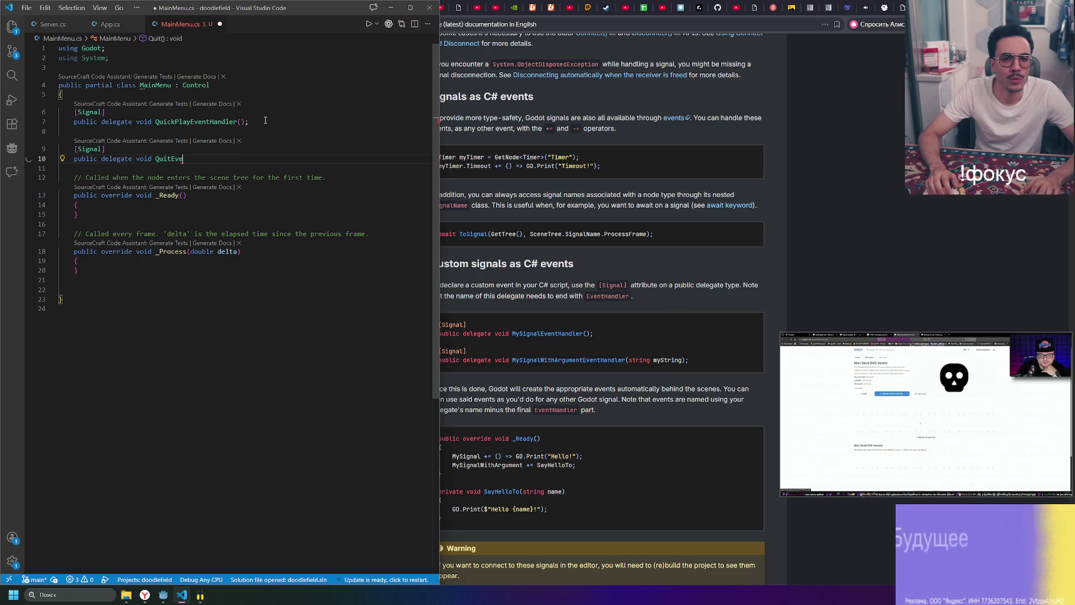
pyautogui.write('nt')
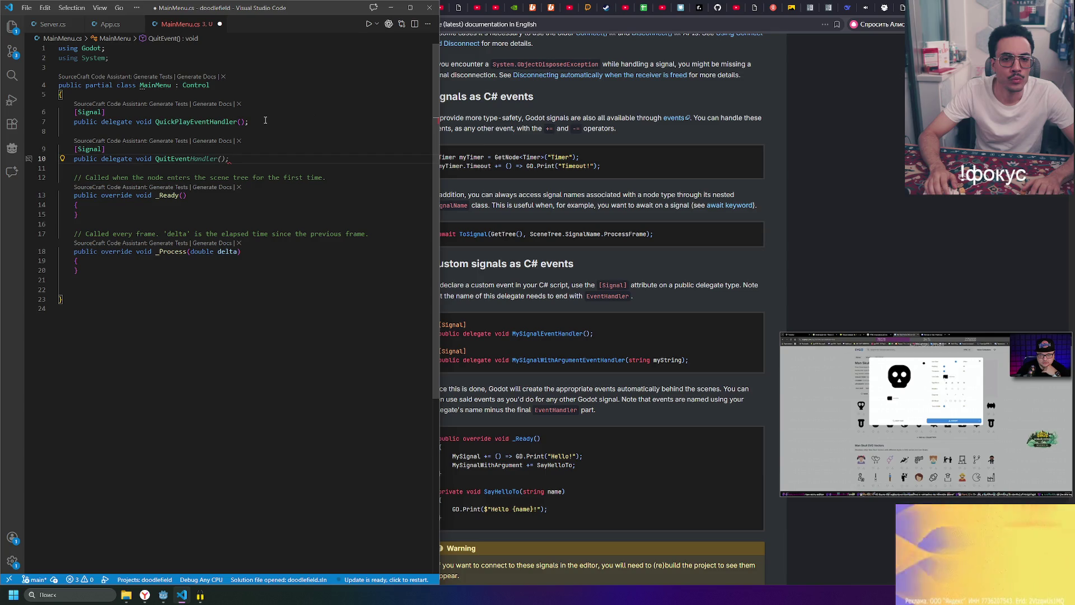
pyautogui.write('Han')
pyautogui.press('Tab')
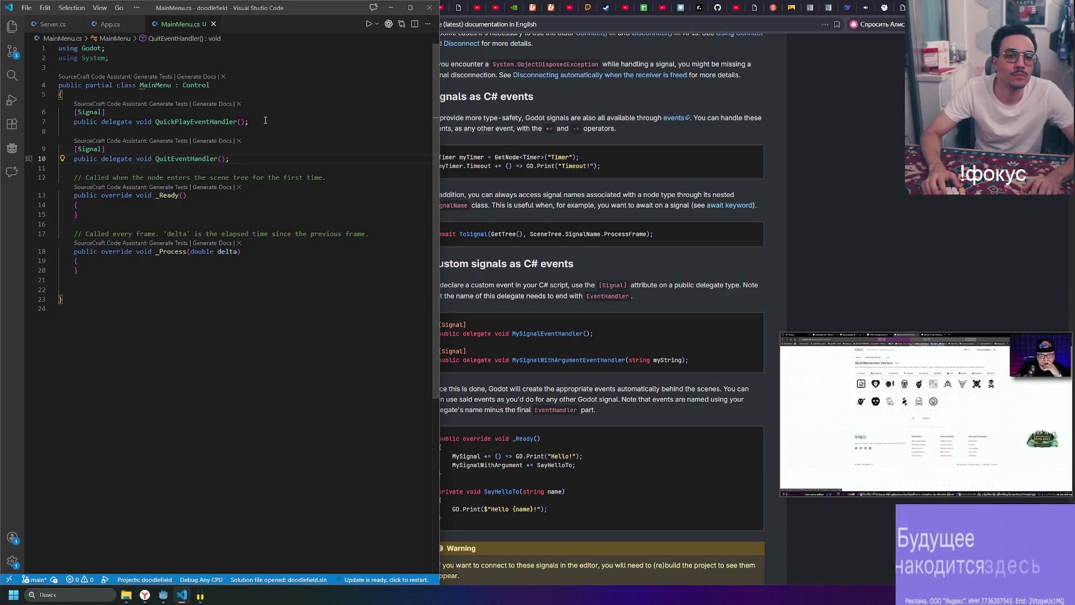
# - Move the cursor into the _Ready method and bring the Godot docs browser forward
pyautogui.press('Up')
pyautogui.press('Up')
pyautogui.press('Up')
pyautogui.press('Down')
pyautogui.press('Down')
pyautogui.press('Down')
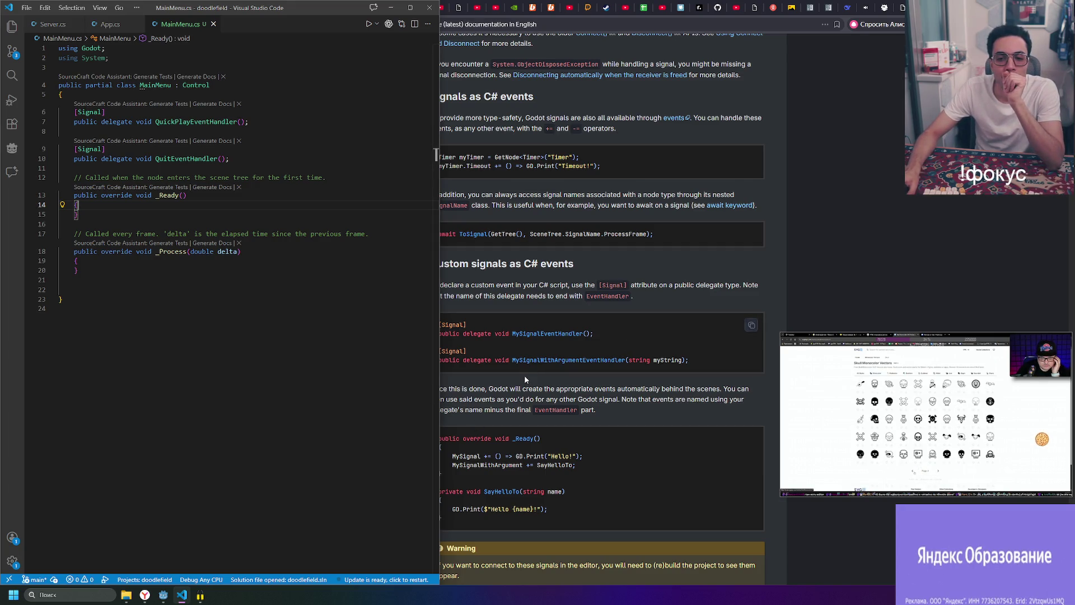
pyautogui.click(507, 388)
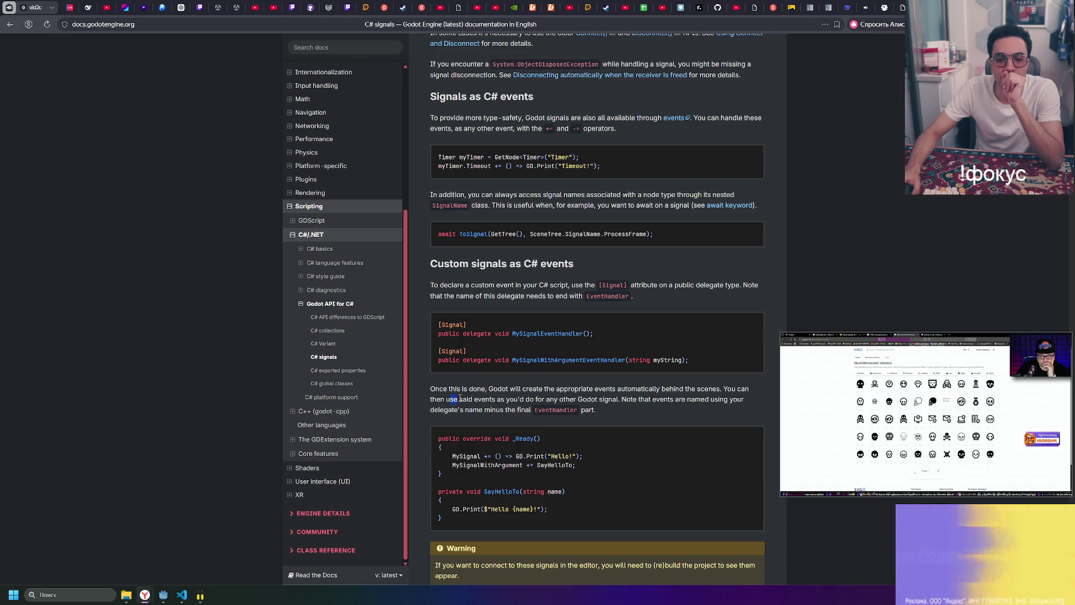
# - Read the custom signals section on [Signal]-attributed delegates ending in EventHandler
pyautogui.moveTo(447, 399); pyautogui.dragTo(481, 398)
pyautogui.click(486, 399)
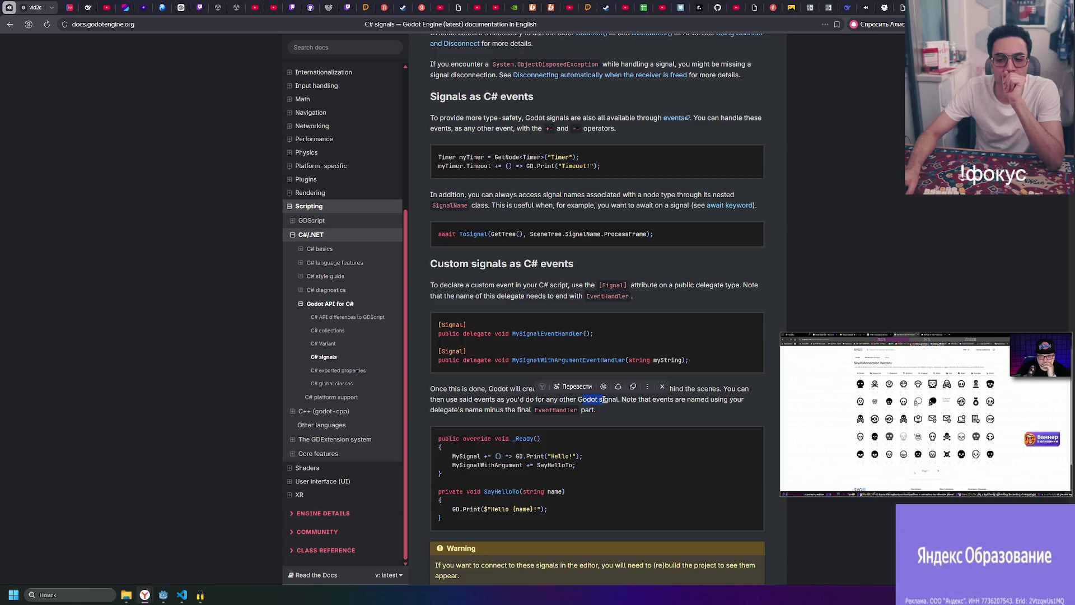
pyautogui.click(604, 400)
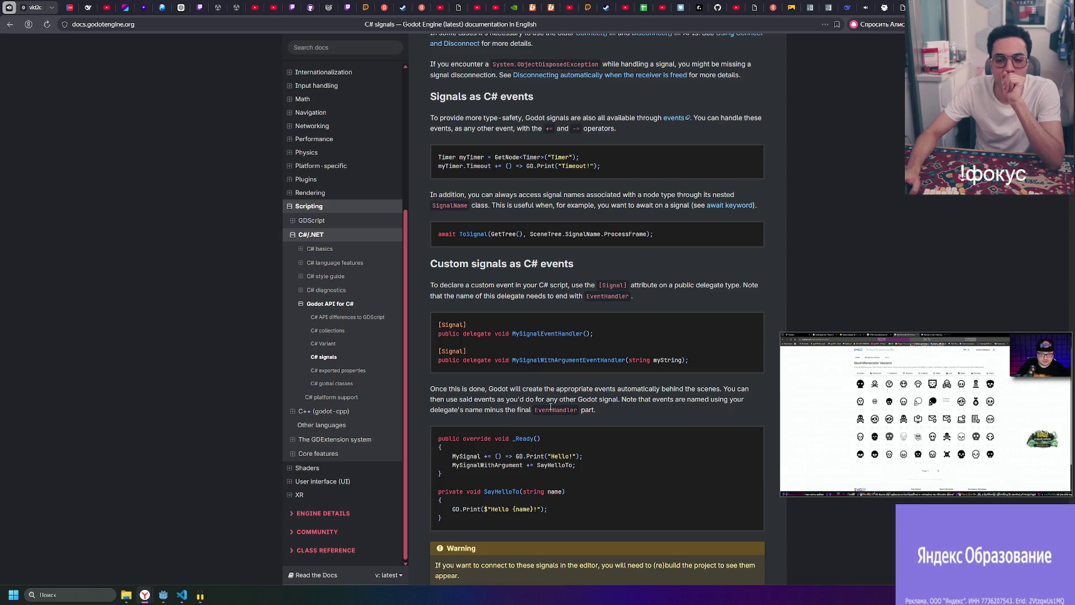
pyautogui.scroll(-1, 536, 415)
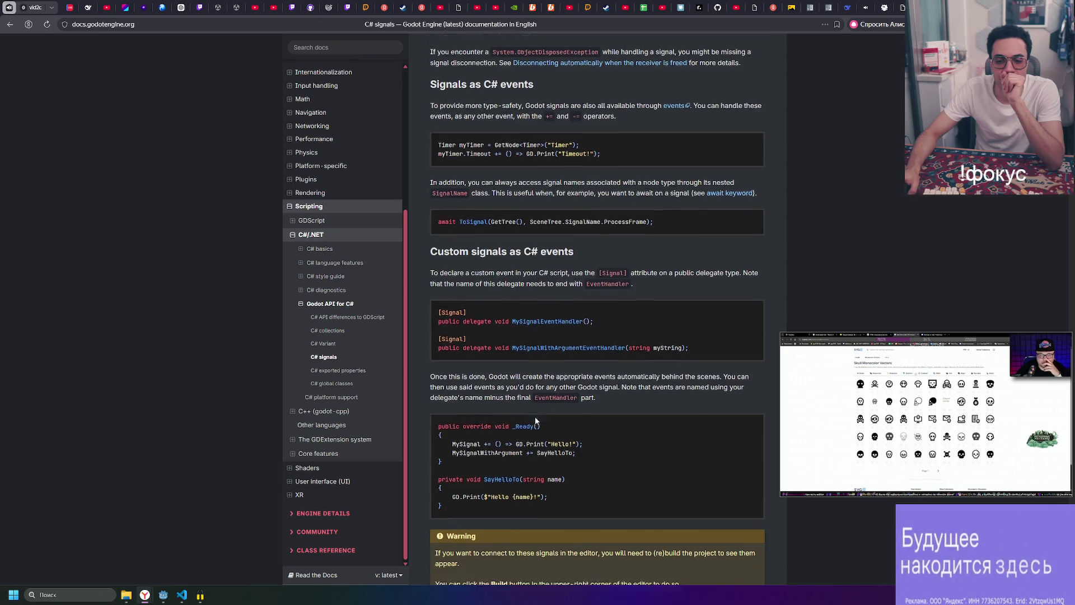
pyautogui.scroll(-3, 536, 418)
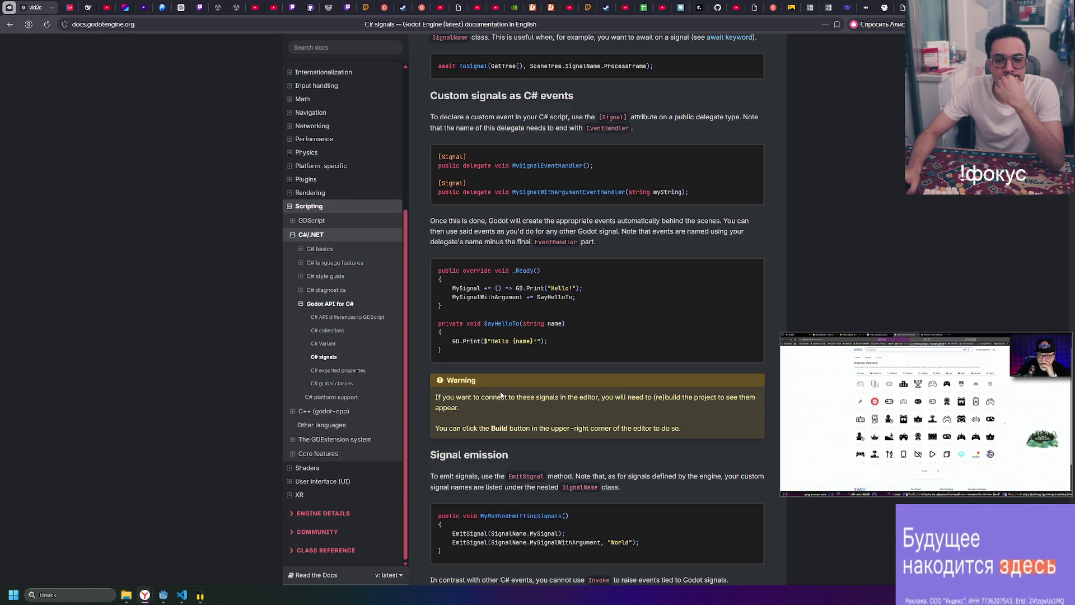
# - Scroll back to the top and follow the Attention box's 'stable version' link
pyautogui.scroll(1, 501, 395)
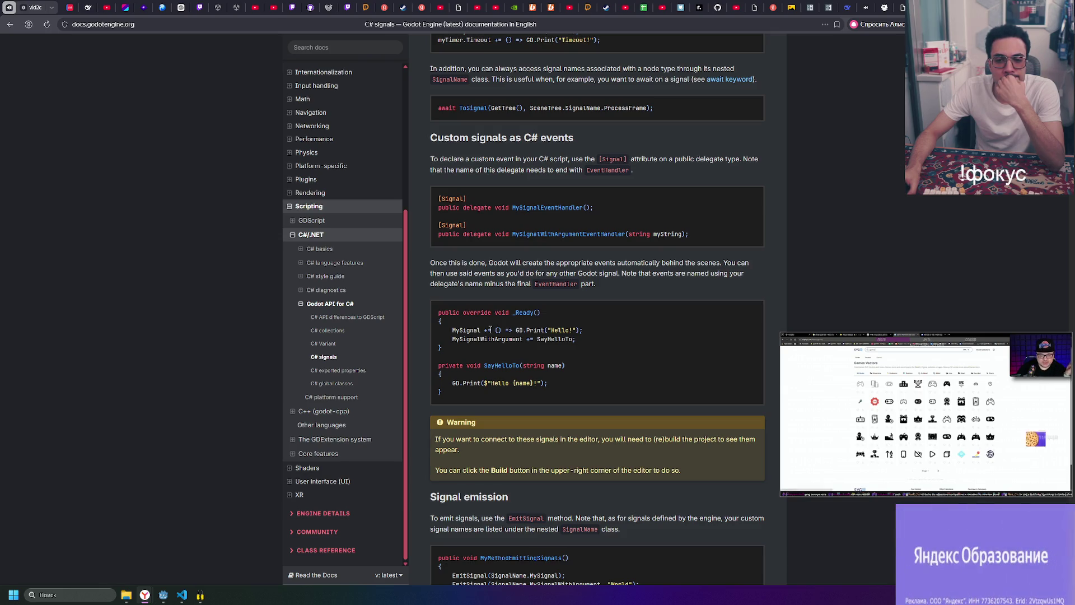
pyautogui.scroll(6, 491, 330)
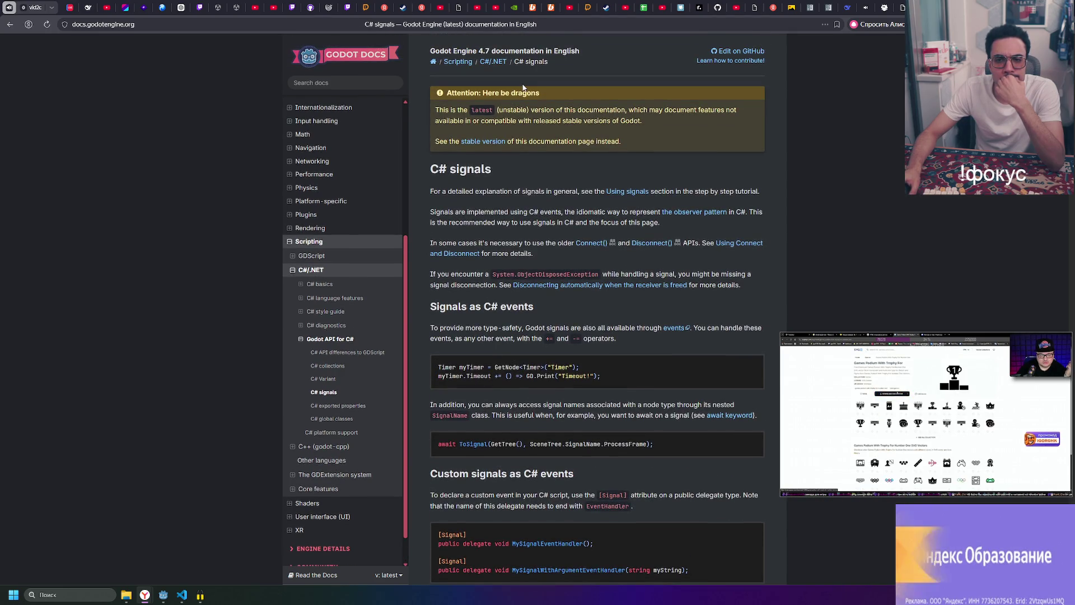
pyautogui.click(492, 144)
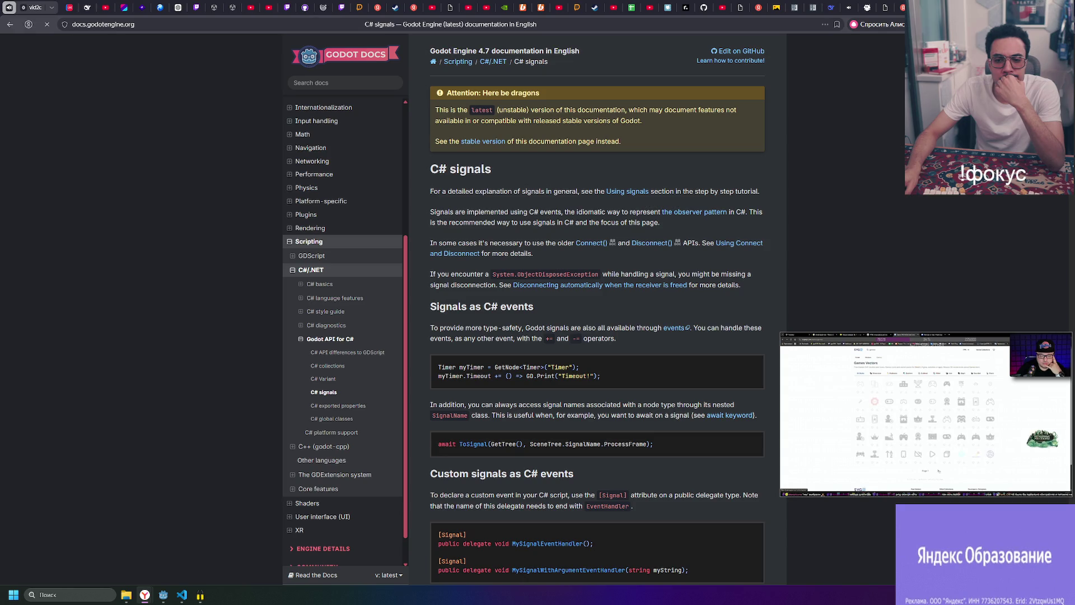
# - Study the Signals as C# events text on type-safe events, event operators and Timeout
pyautogui.scroll(-1, 498, 302)
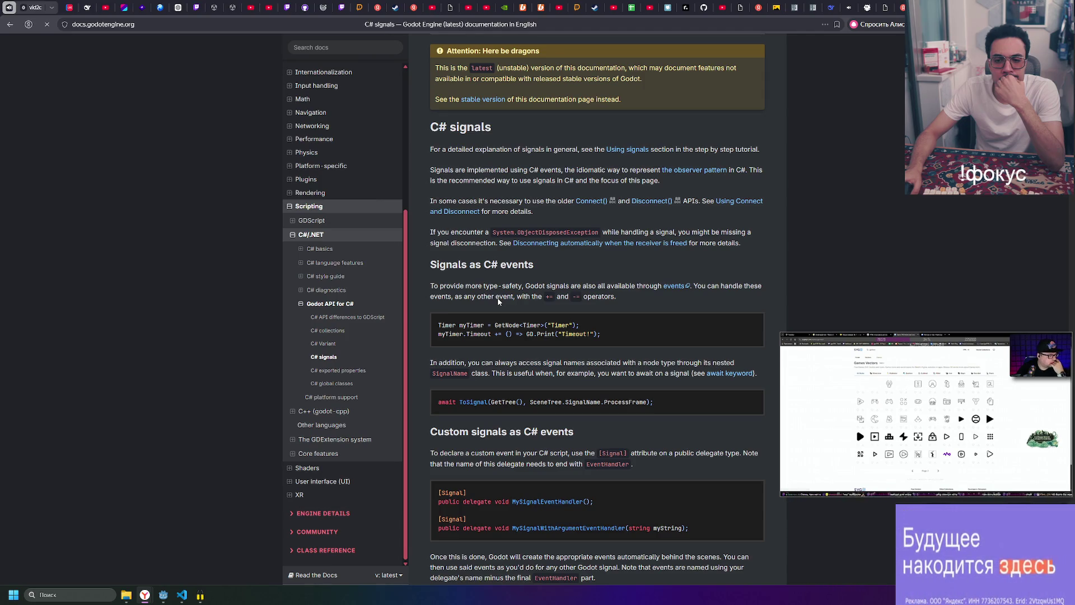
pyautogui.moveTo(500, 288); pyautogui.dragTo(651, 285)
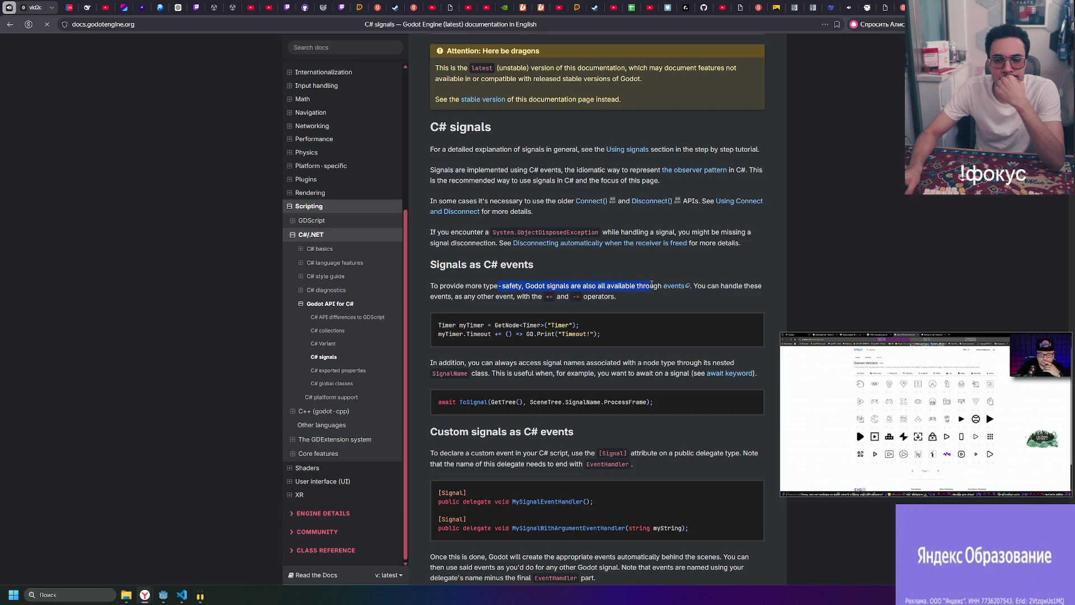
pyautogui.click(636, 288)
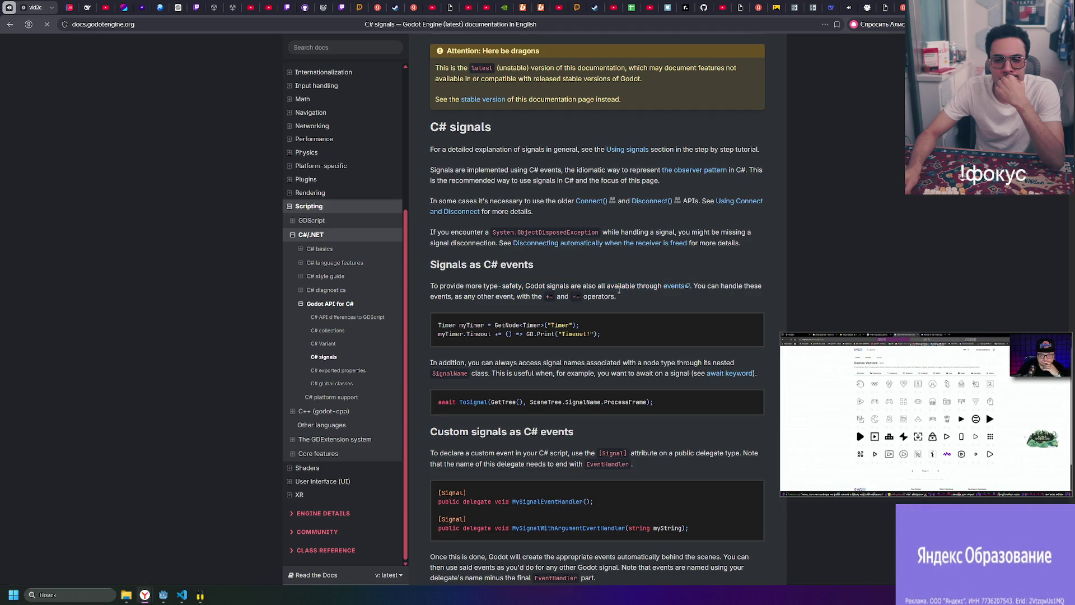
pyautogui.moveTo(479, 296); pyautogui.dragTo(616, 298)
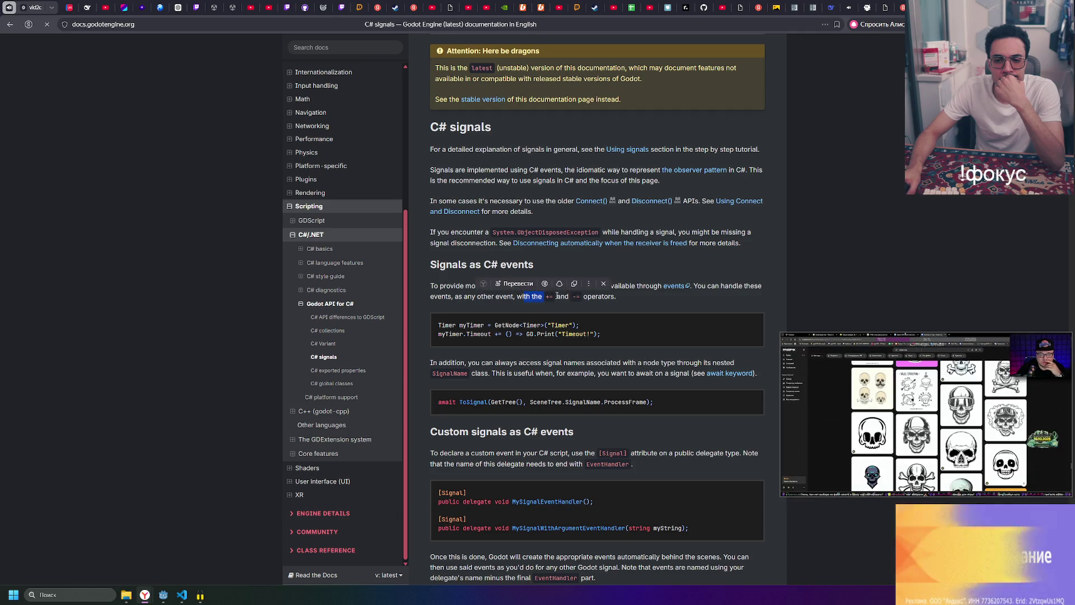
pyautogui.click(617, 302)
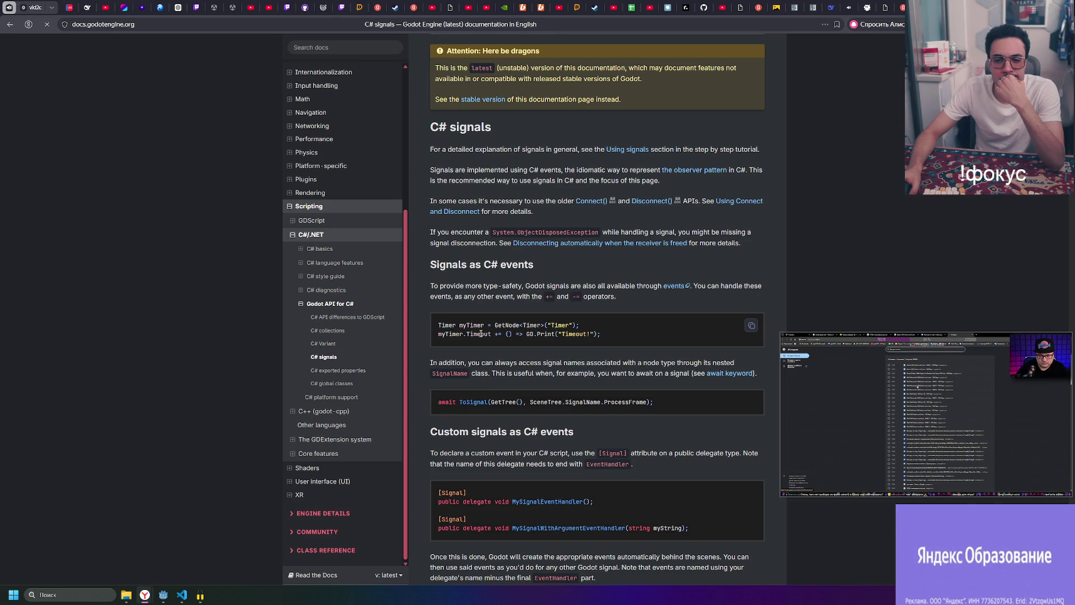
pyautogui.moveTo(467, 334); pyautogui.dragTo(491, 334)
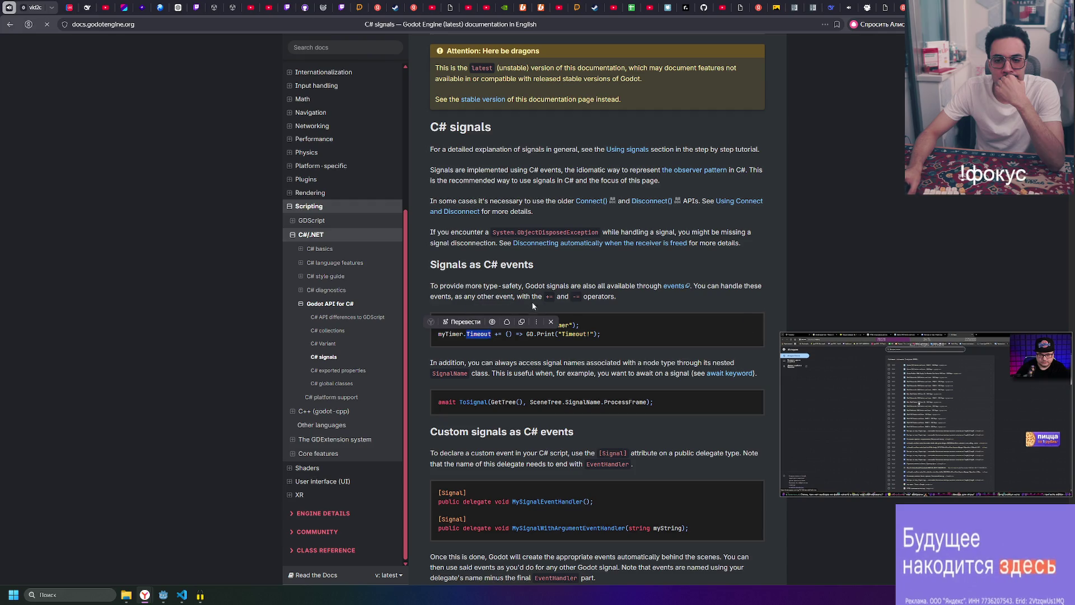
pyautogui.click(562, 307)
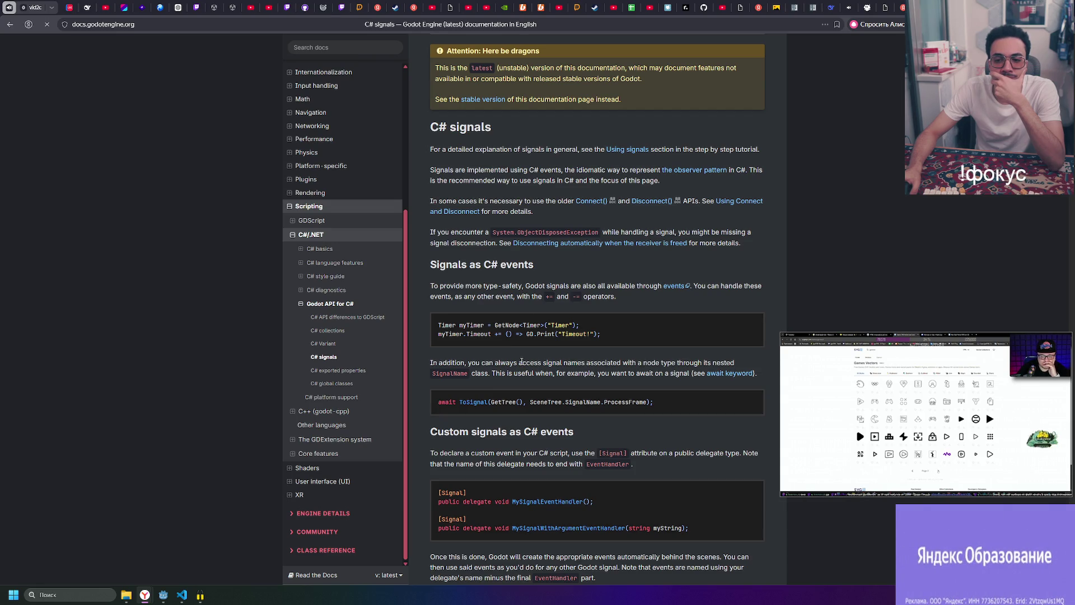
# - Highlight GetNode and "Timer" in the timer example, then minimise the docs to show MainMenu.cs
pyautogui.scroll(-3, 521, 361)
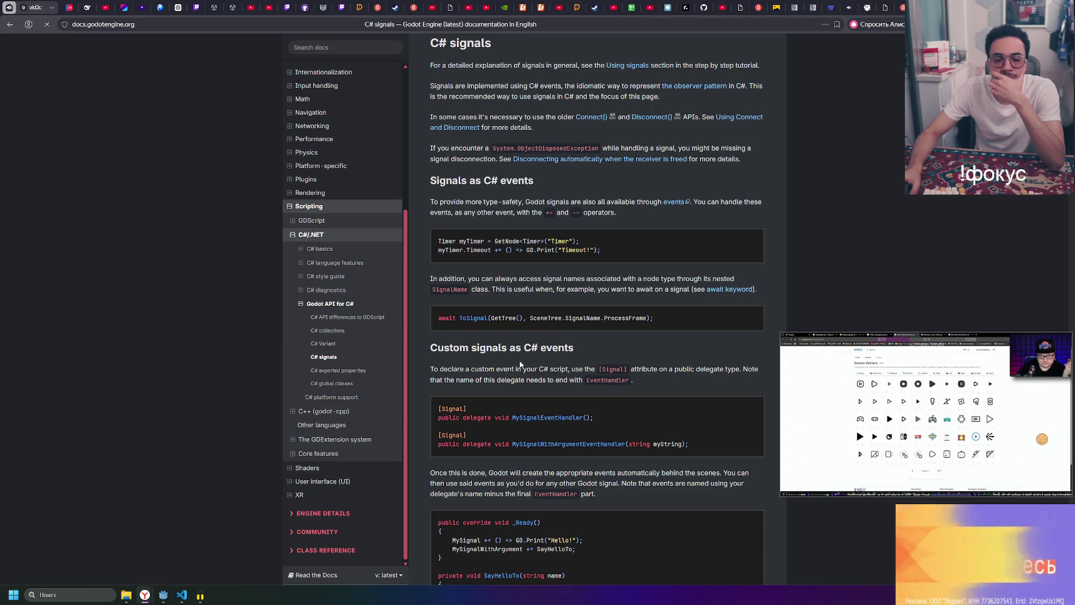
pyautogui.doubleClick(520, 241)
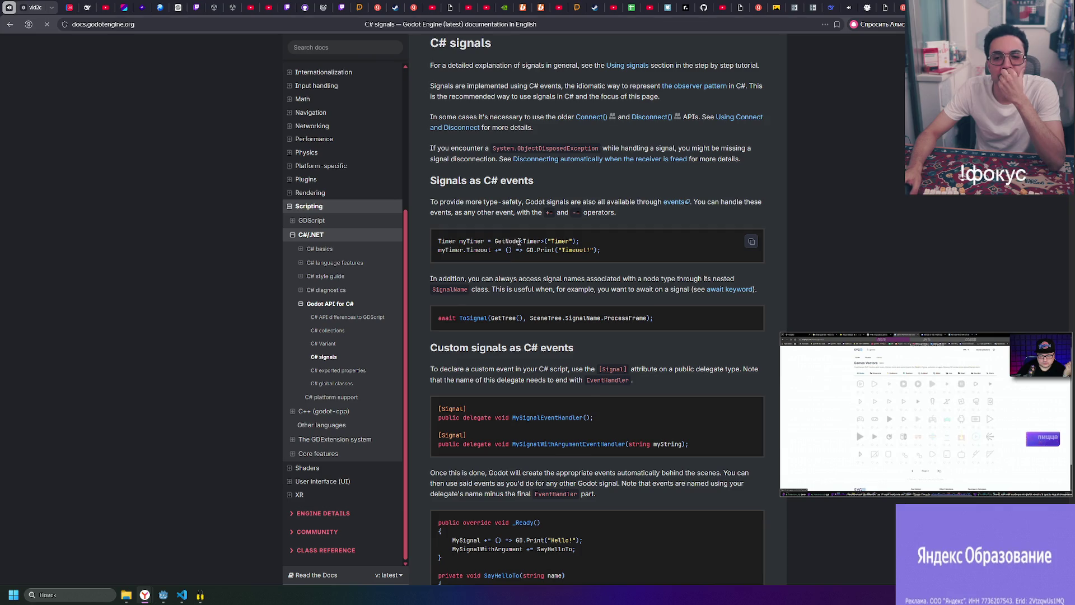
pyautogui.moveTo(549, 241); pyautogui.dragTo(564, 242)
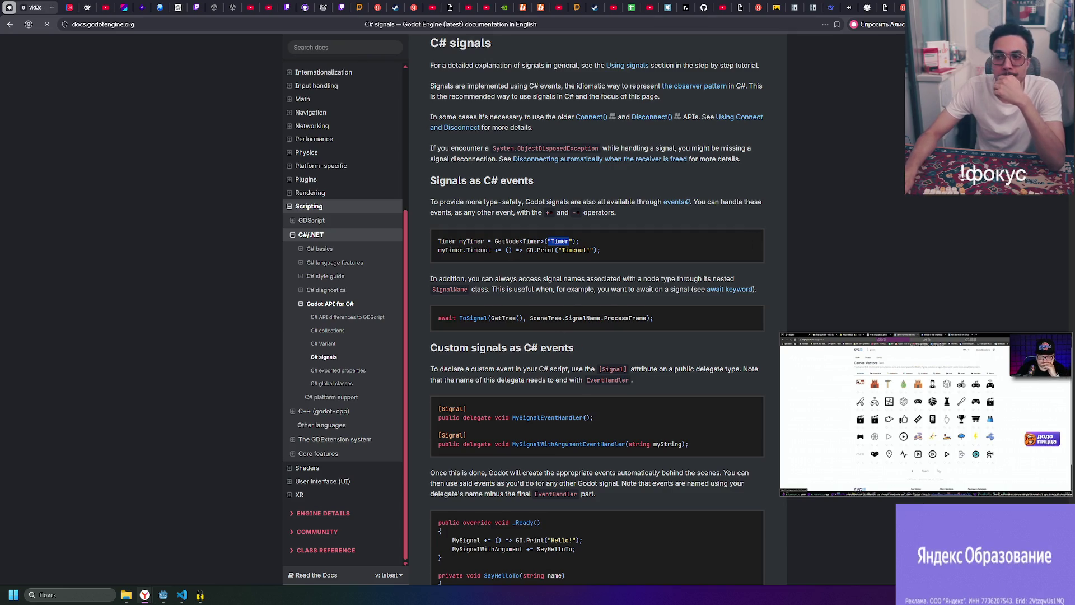
pyautogui.click(145, 595)
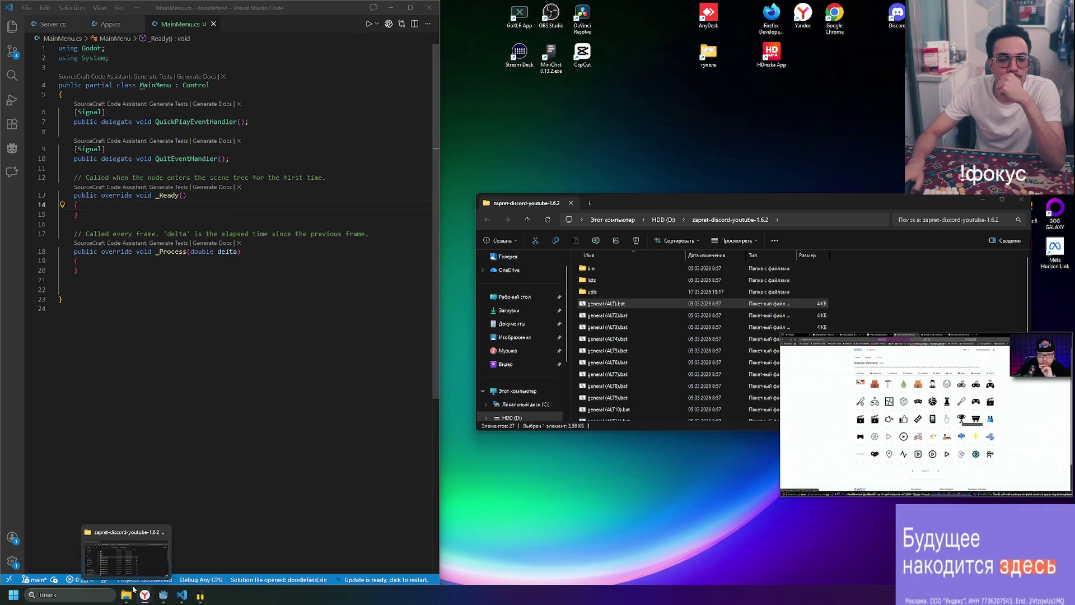
# - Bring the stable C# signals docs back up and scroll down to Signal emission
pyautogui.moveTo(183, 597)
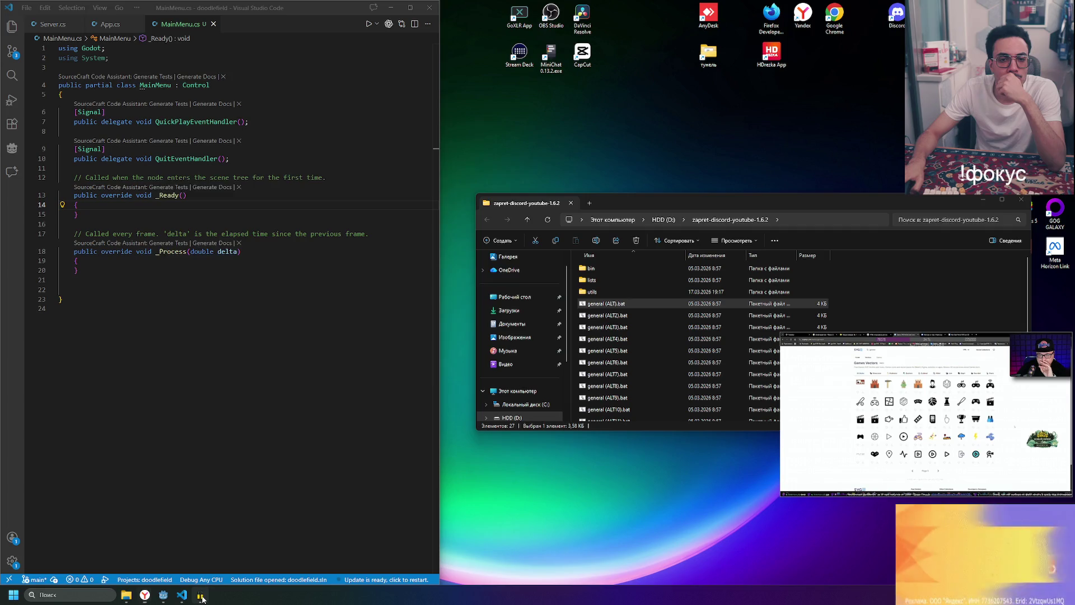
pyautogui.click(179, 597)
pyautogui.click(177, 597)
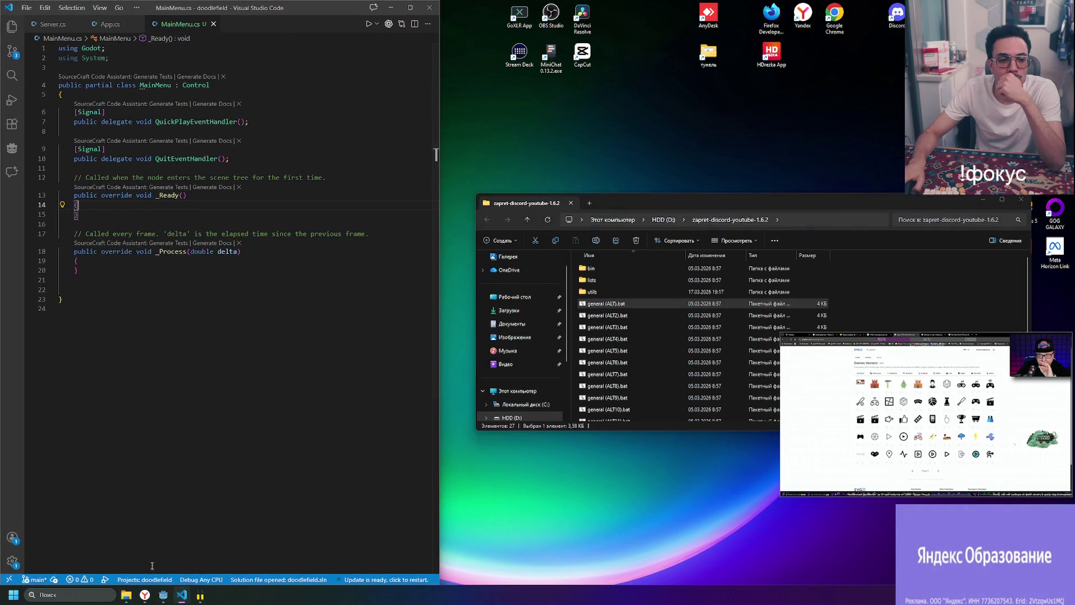
pyautogui.moveTo(141, 598)
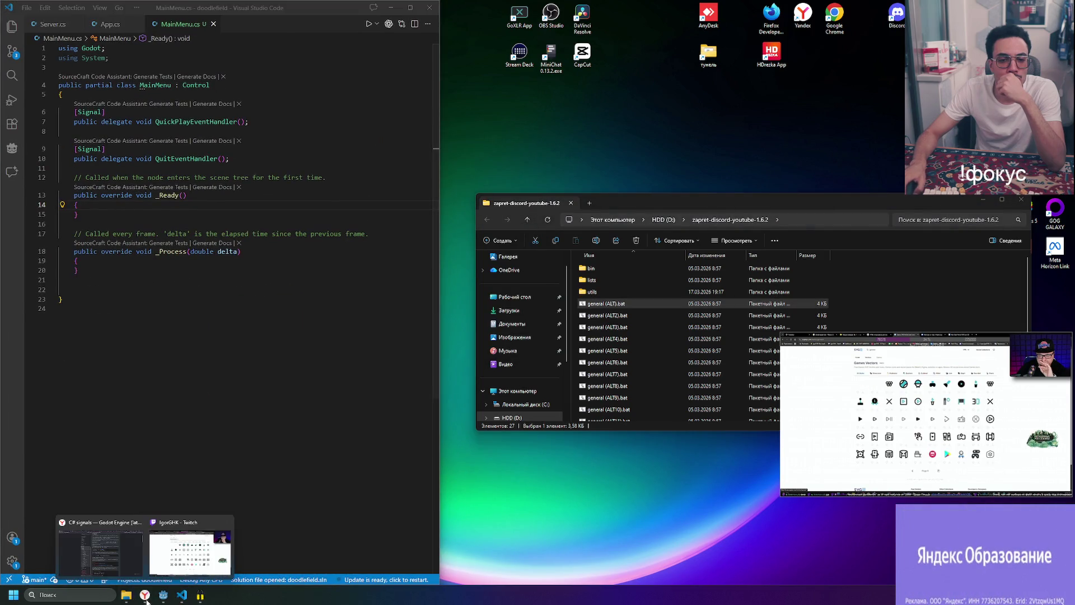
pyautogui.click(101, 551)
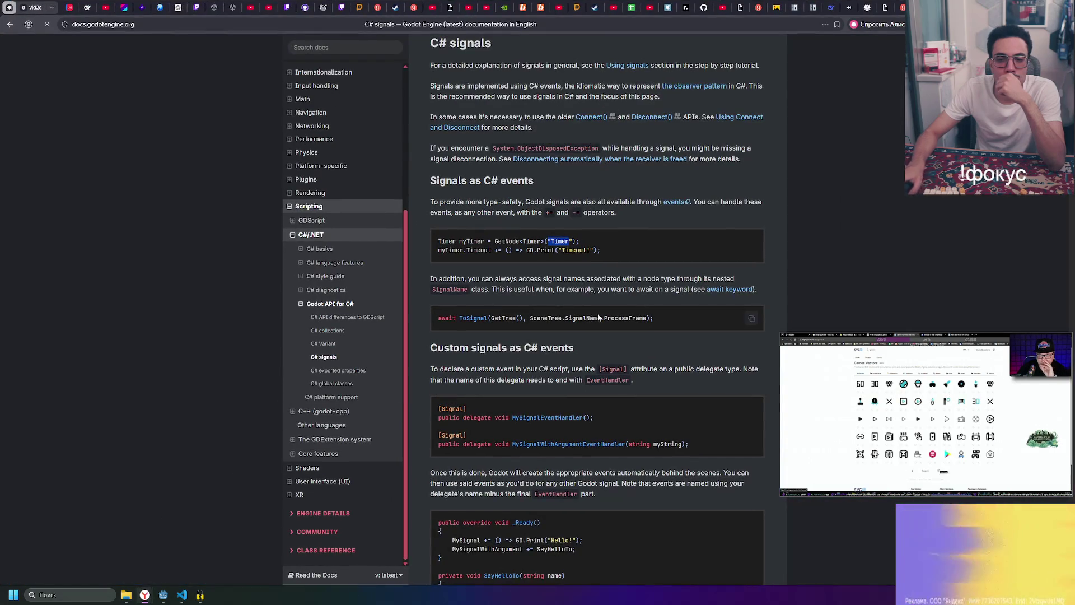
pyautogui.scroll(-3, 637, 273)
pyautogui.scroll(-7, 637, 273)
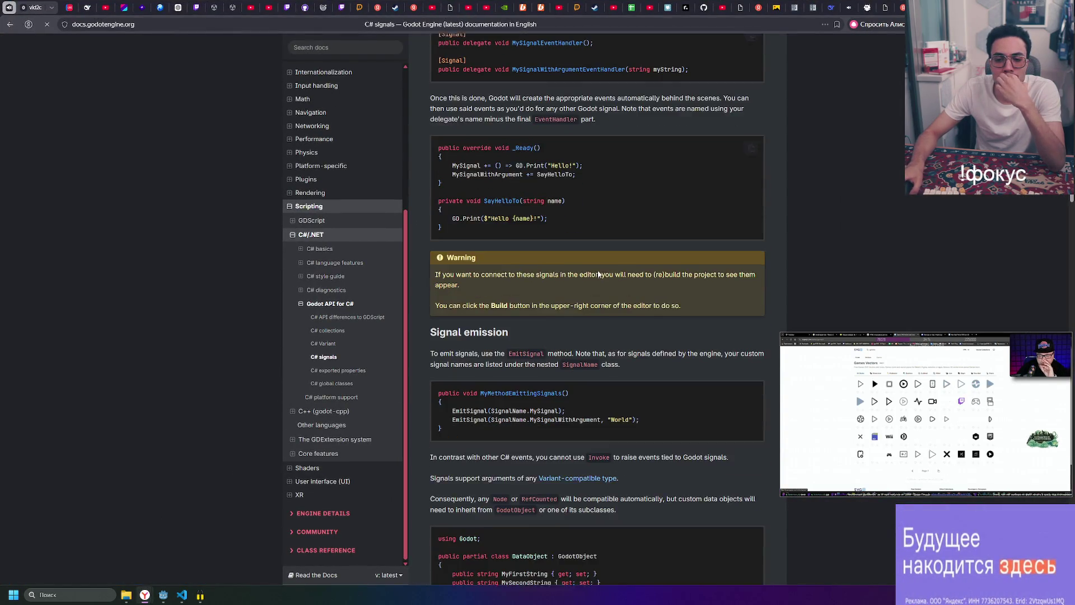
# - Highlight the EmitSignal line, then return to MainMenu.cs with the caret in _Process
pyautogui.tripleClick(449, 241)
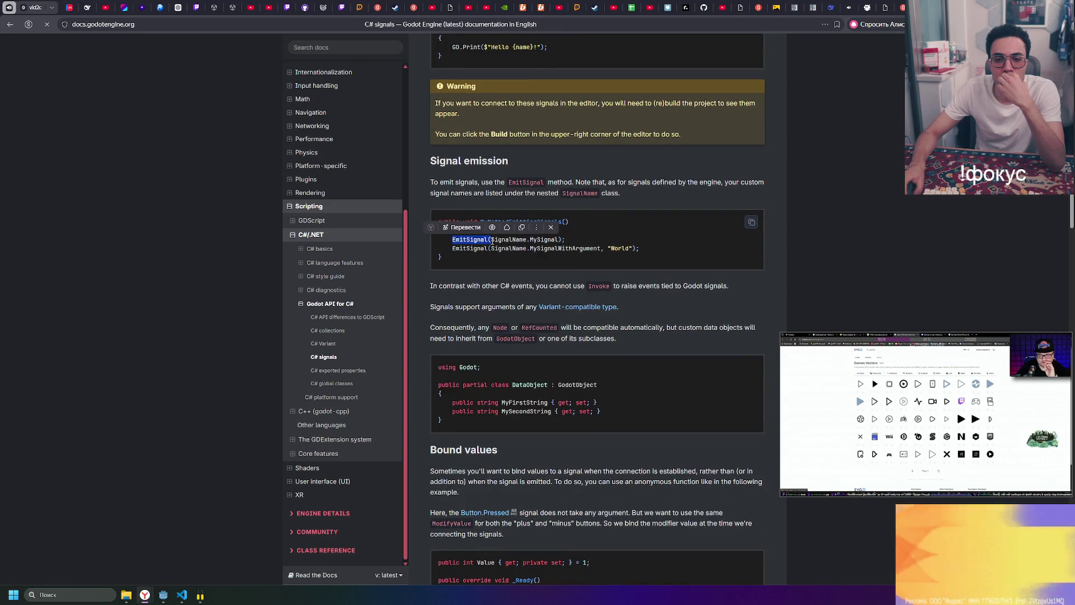
pyautogui.click(477, 241)
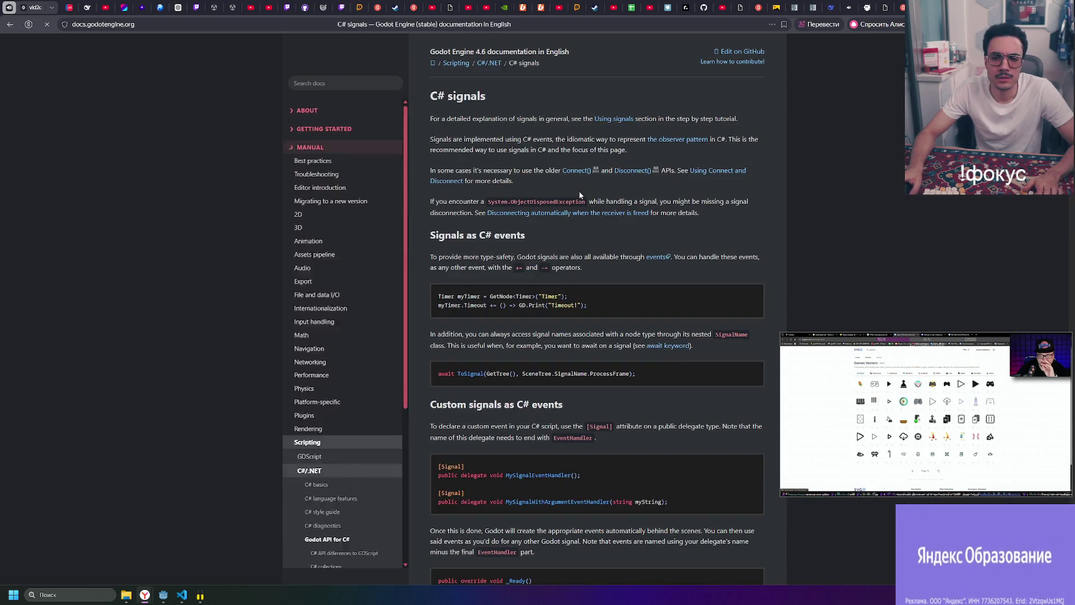
pyautogui.click(181, 595)
pyautogui.click(135, 264)
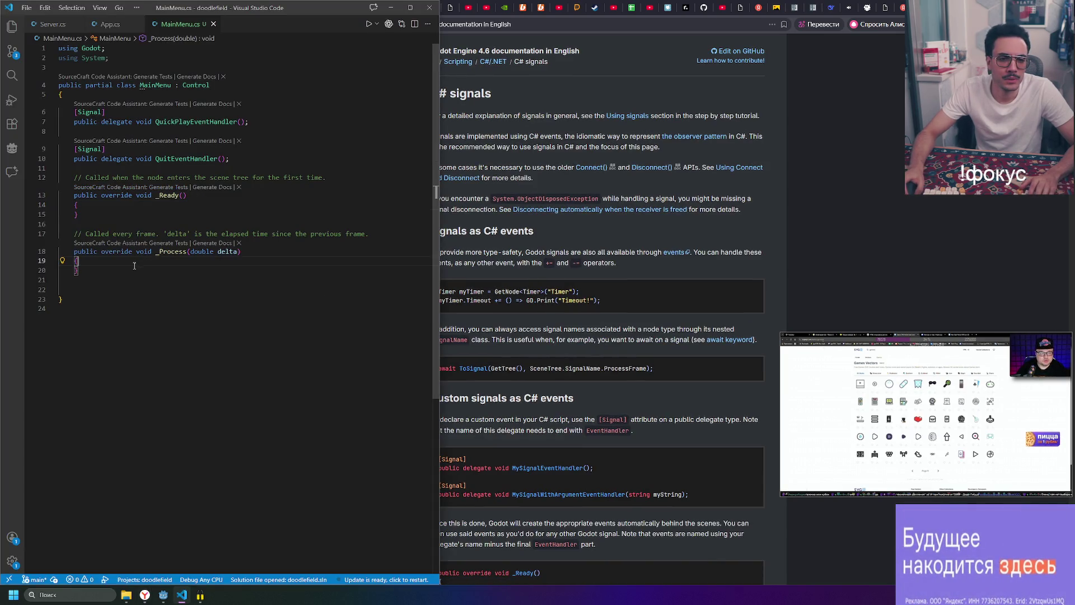
# - Declare an [Export] public Button quickPlayButton field below the QuitEventHandler delegate
pyautogui.click(185, 206)
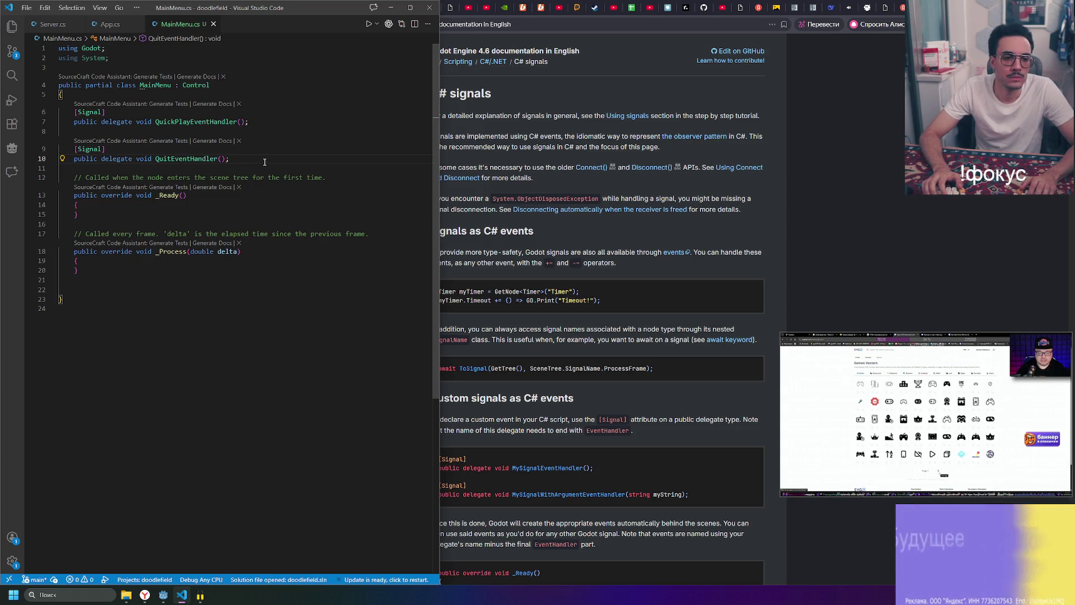
pyautogui.press('Return')
pyautogui.press('Return')
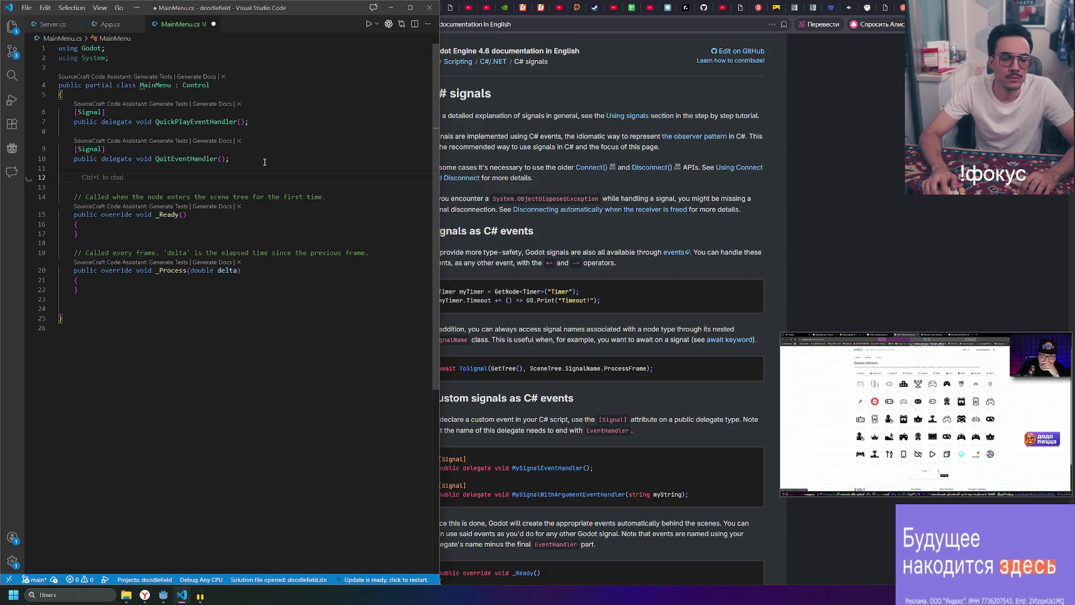
pyautogui.write('public')
pyautogui.press('Escape')
pyautogui.press('Up')
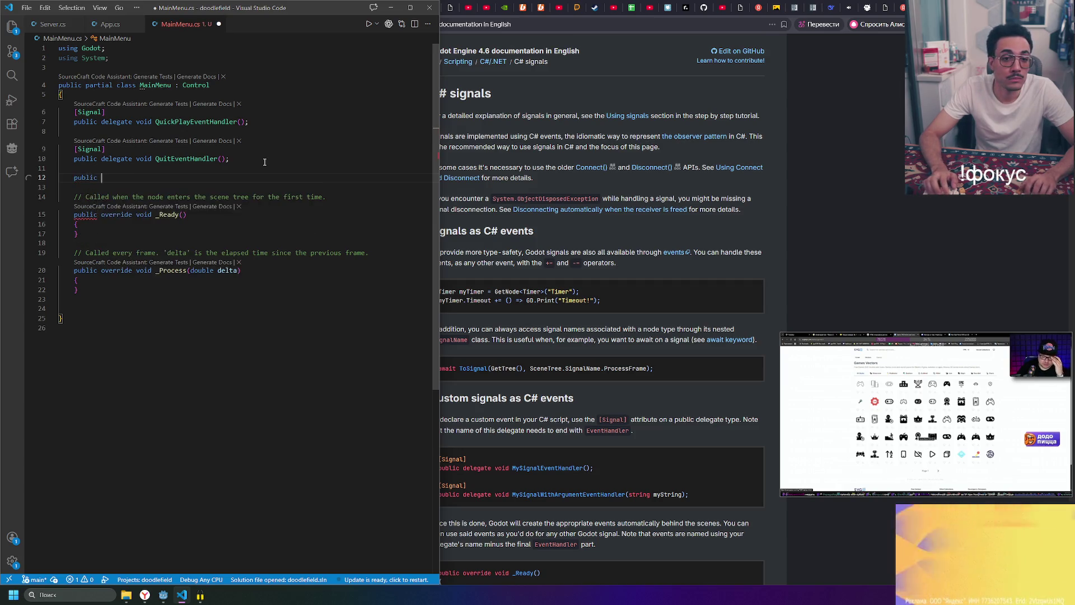
pyautogui.press('Return')
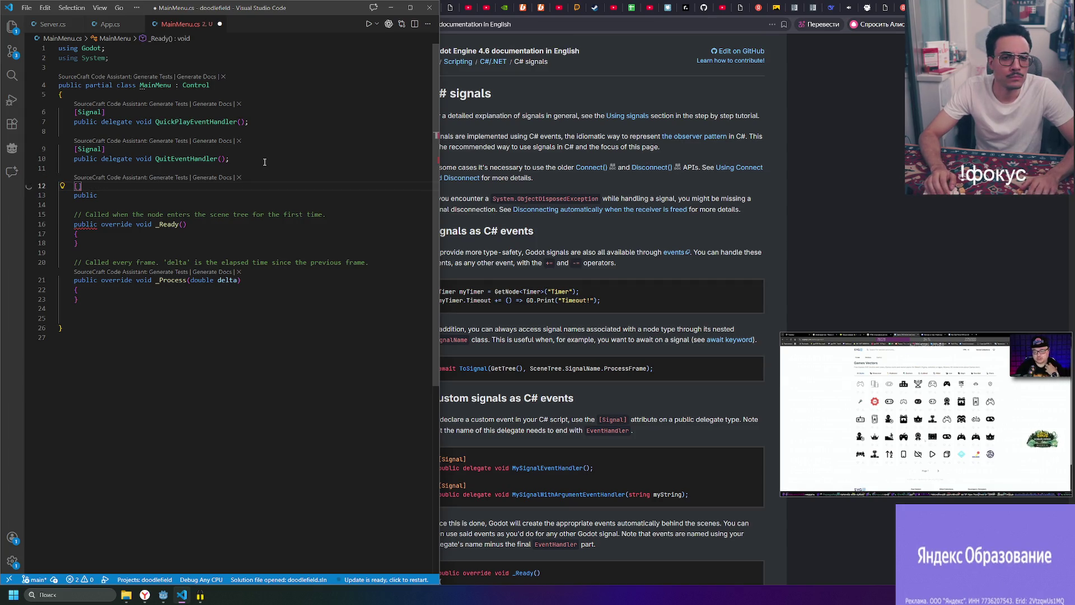
pyautogui.write('export')
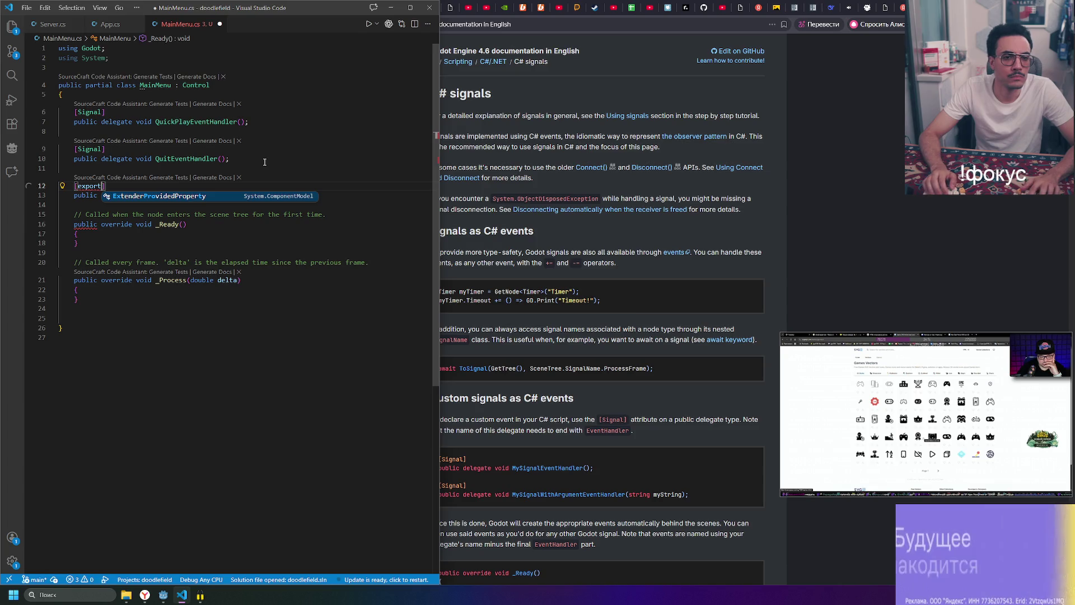
pyautogui.press('BackSpace')
pyautogui.press('BackSpace')
pyautogui.press('BackSpace')
pyautogui.write('Expo')
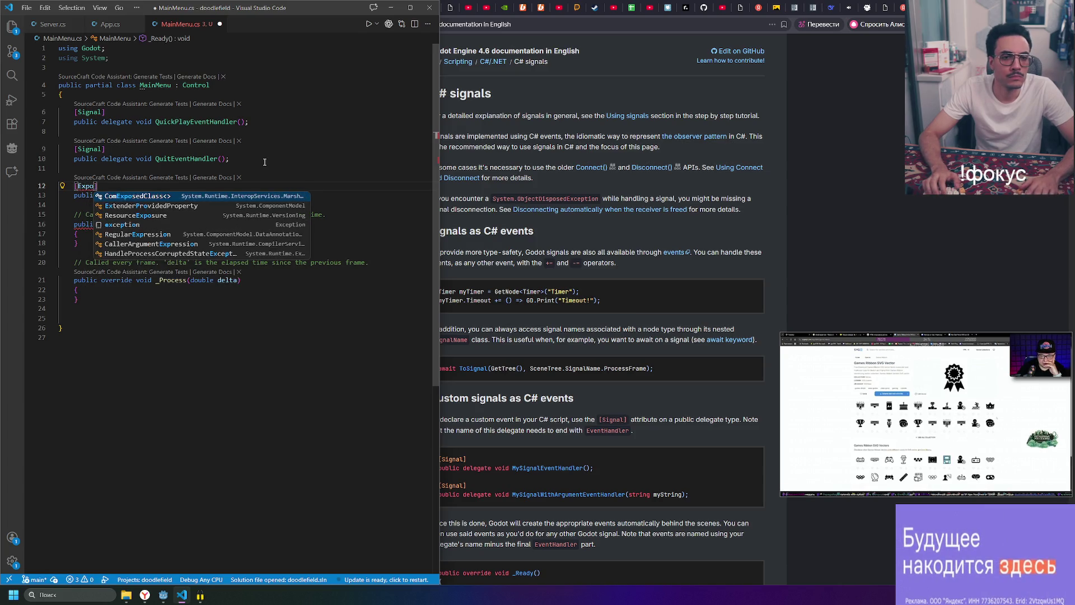
pyautogui.write('rt')
pyautogui.press('Escape')
pyautogui.press('Down')
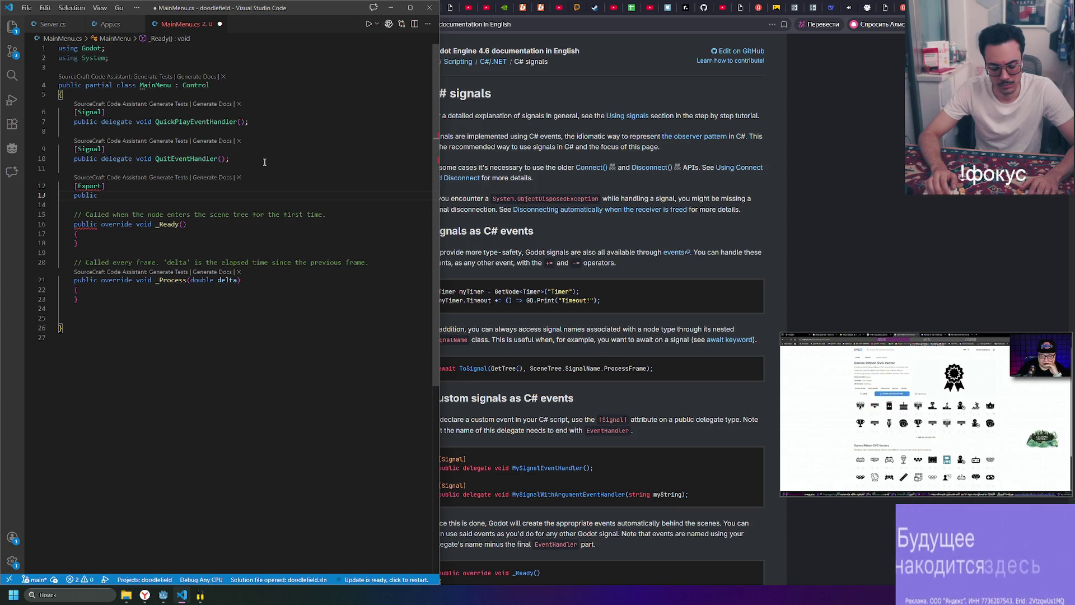
pyautogui.write('Button ')
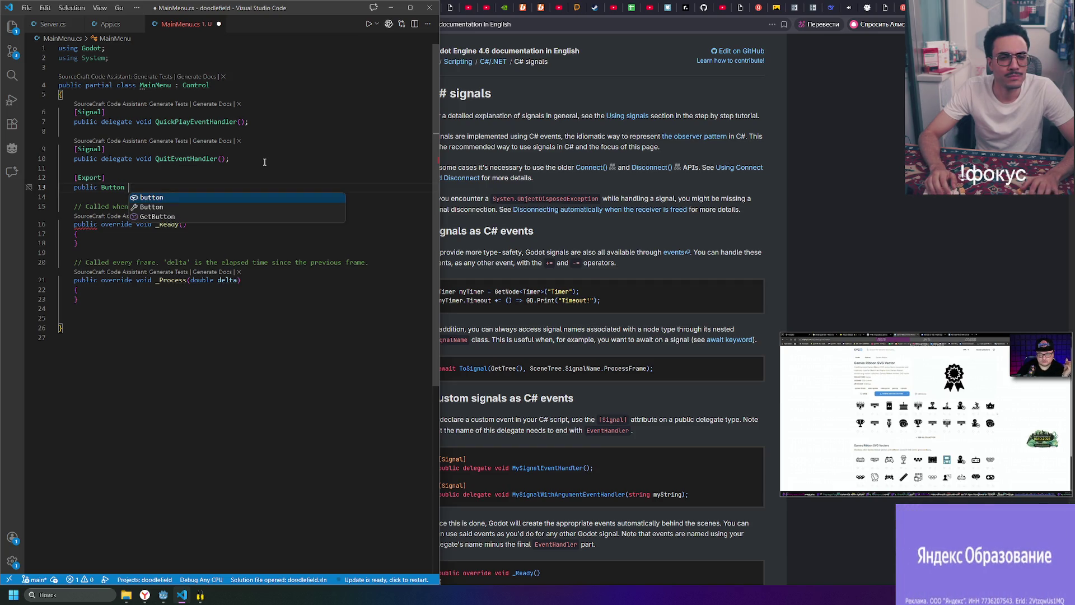
pyautogui.write(' My')
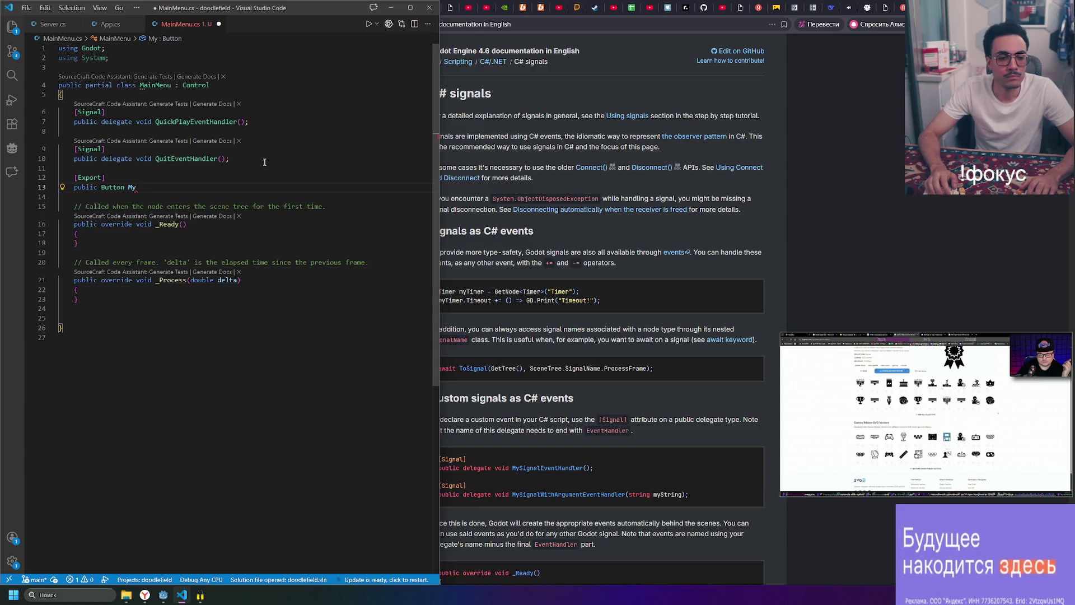
pyautogui.press('BackSpace')
pyautogui.write('quickPlayButton;')
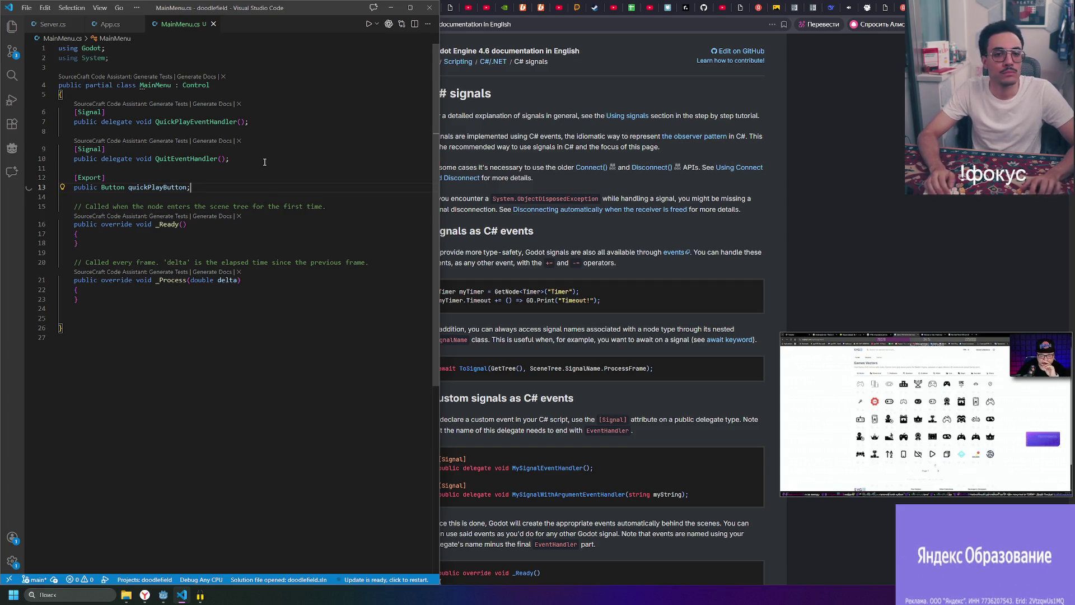
# - Duplicate the exported field as quickButton, then switch back to the Godot editor
pyautogui.hotkey('shift', 'Up')
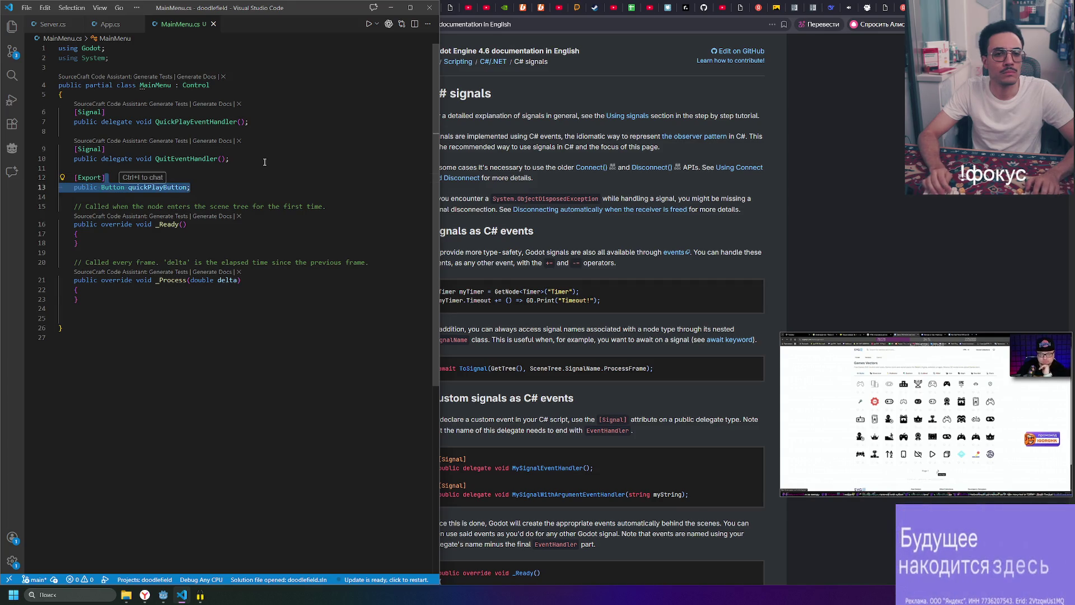
pyautogui.hotkey('shift', 'alt', 'Down')
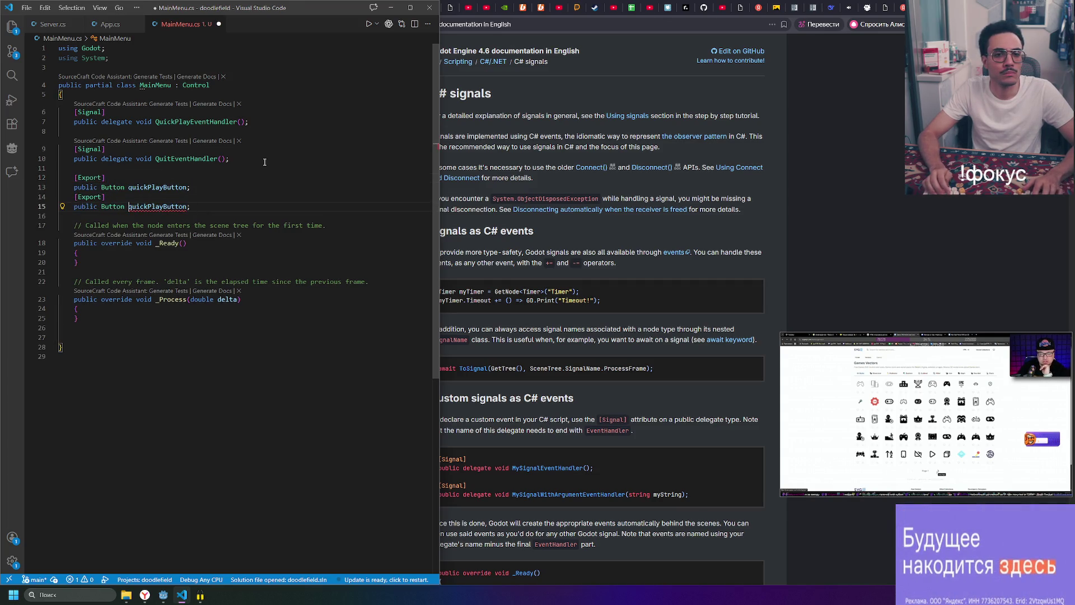
pyautogui.press('BackSpace')
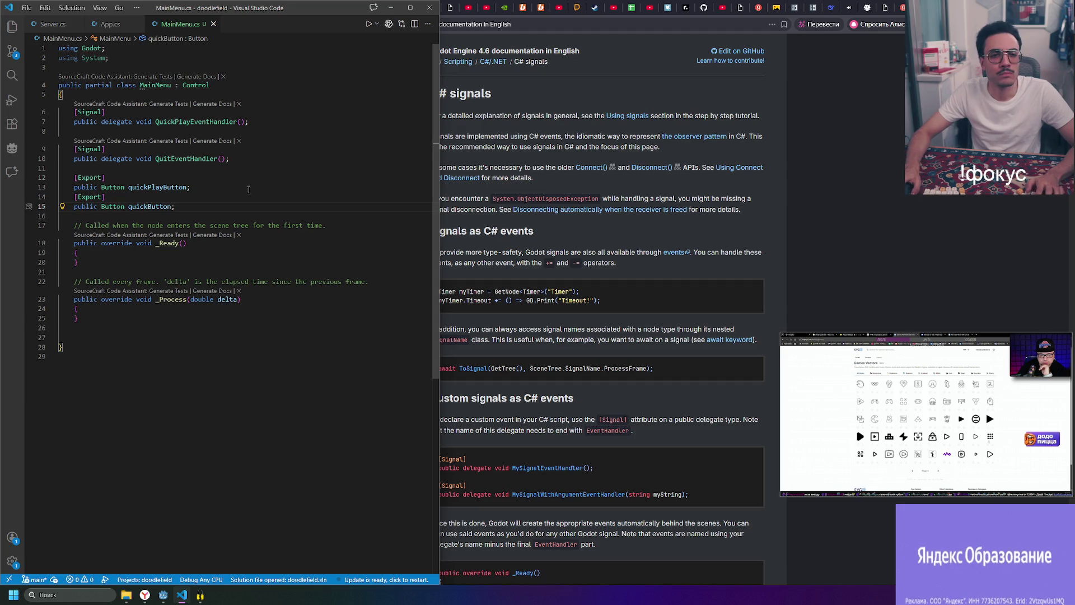
pyautogui.hotkey('alt', 'Tab')
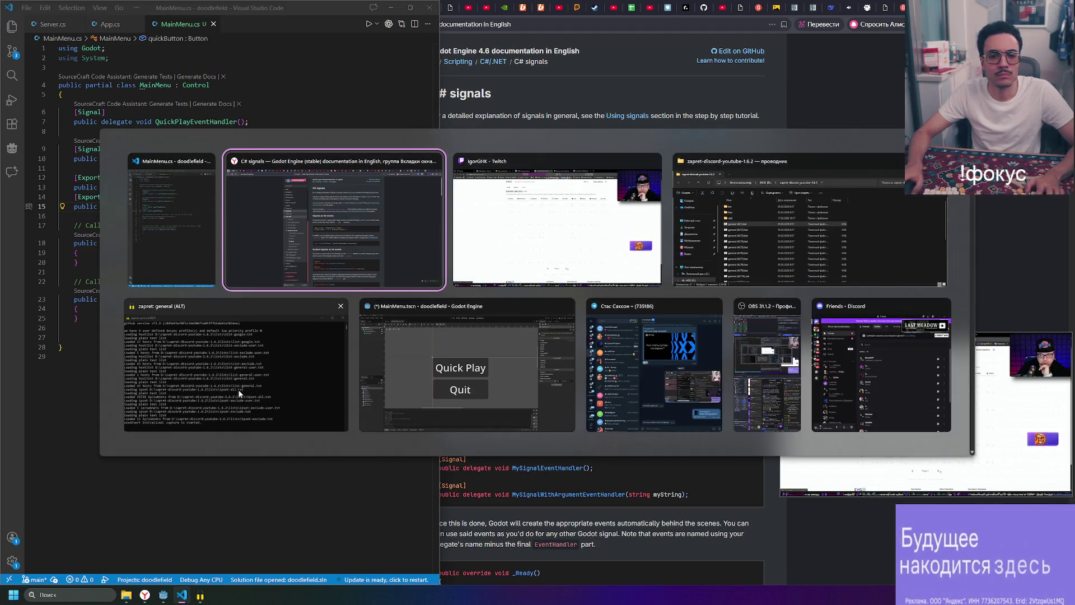
pyautogui.click(536, 378)
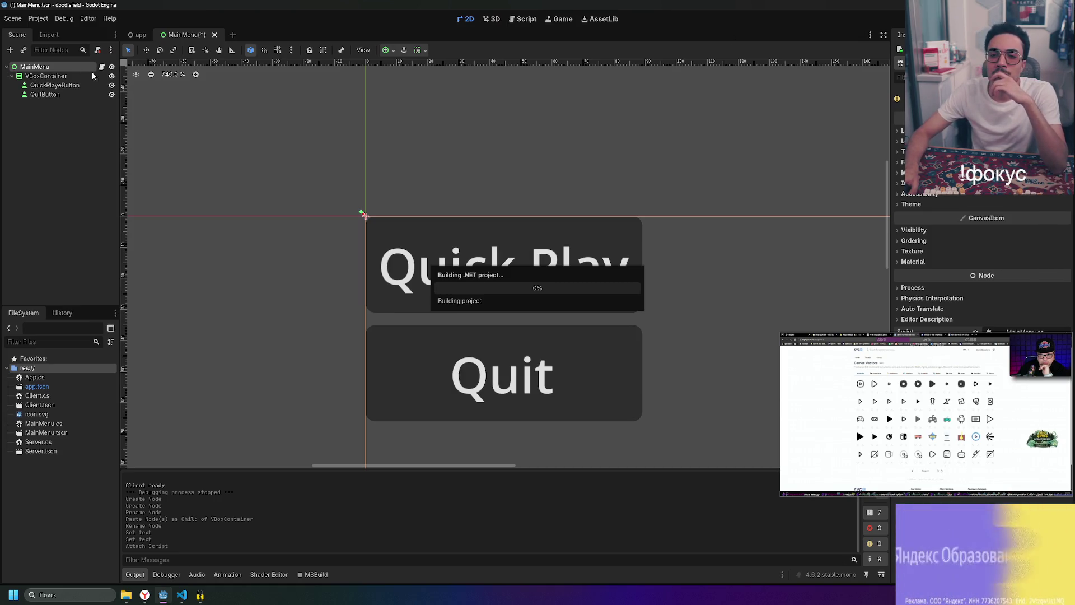
# - Open the node picker for the script's button field, then dismiss it
pyautogui.moveTo(894, 401)
pyautogui.mouseDown()
pyautogui.moveTo(241, 423)
pyautogui.moveTo(99, 462)
pyautogui.moveTo(128, 474)
pyautogui.mouseUp()
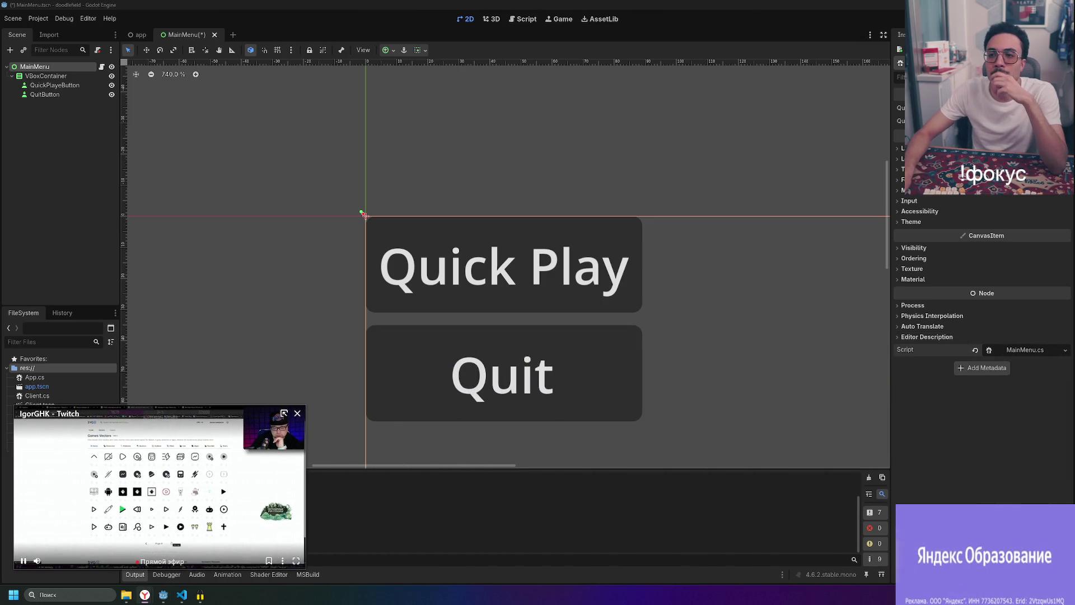
pyautogui.click(997, 108)
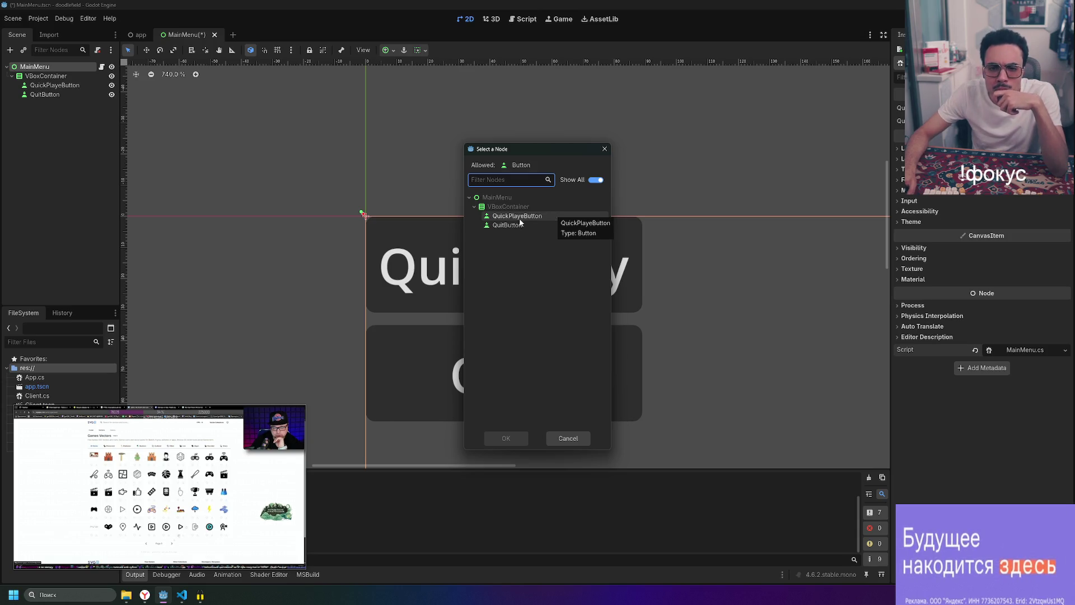
pyautogui.press('Escape')
# - Rename the QuickPlayeButton node to QuickPlayButton in the Scene dock
pyautogui.click(54, 85)
pyautogui.rightClick(67, 86)
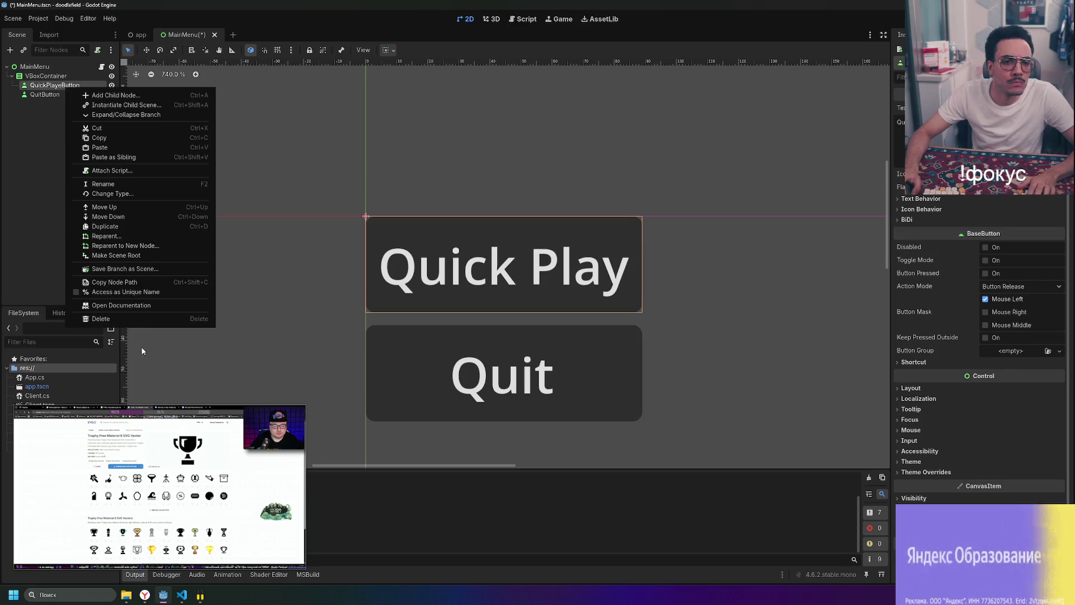
pyautogui.click(129, 184)
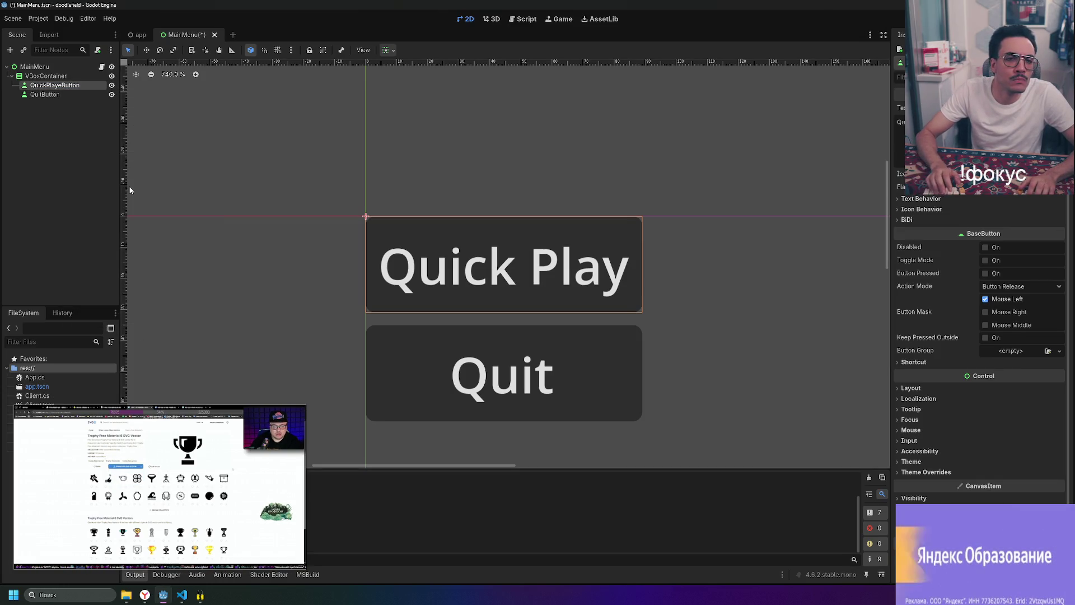
pyautogui.rightClick(73, 86)
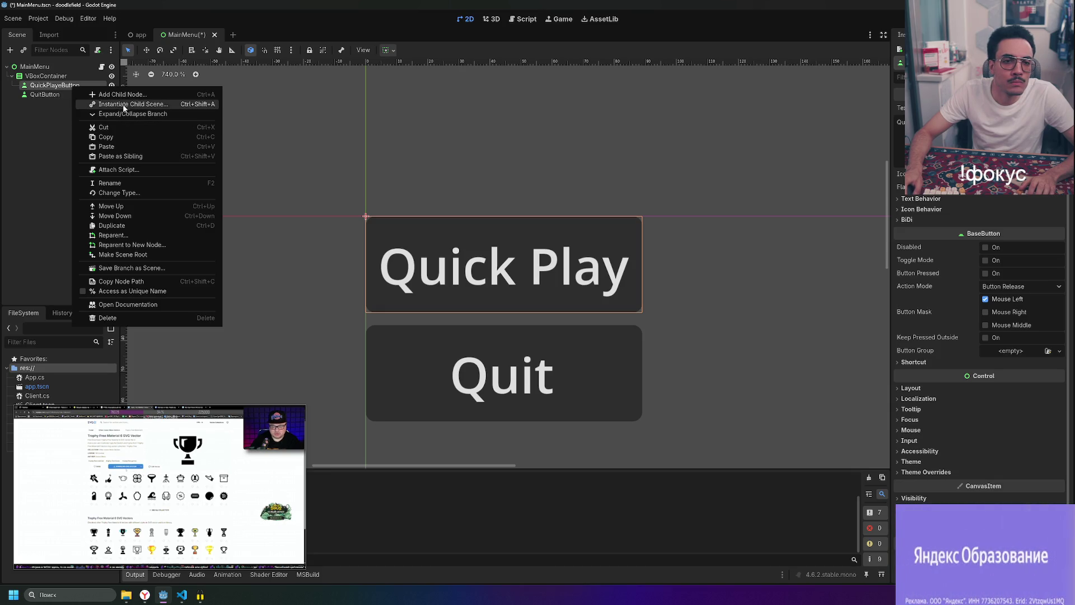
pyautogui.click(140, 183)
pyautogui.press('End')
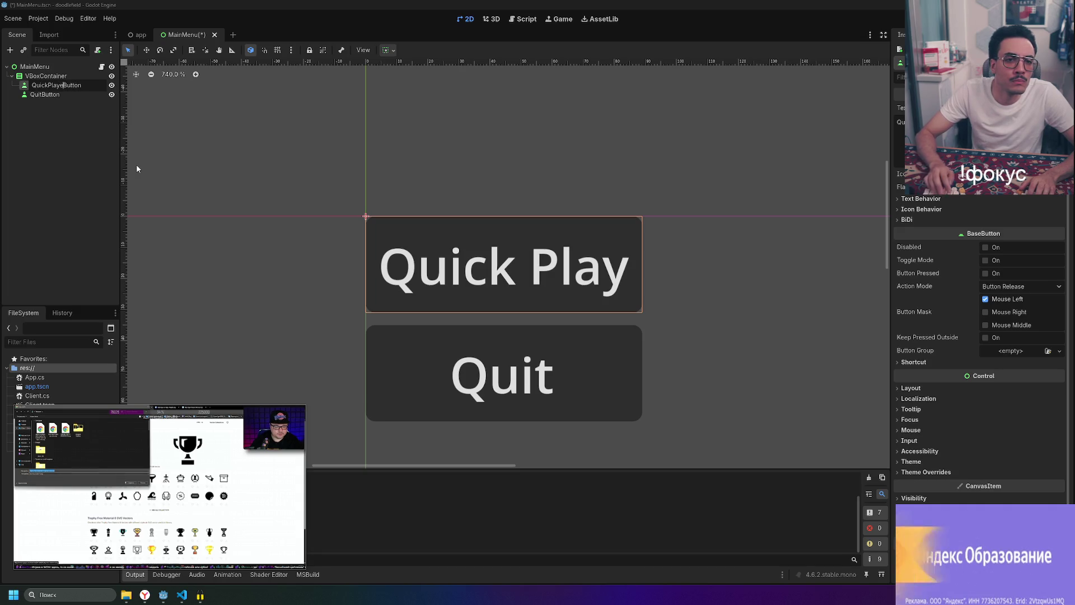
pyautogui.press('BackSpace')
pyautogui.press('Return')
# - Move the stream mini-player to the other corner and bring up the C# signals docs
pyautogui.moveTo(216, 489)
pyautogui.moveTo(215, 489); pyautogui.dragTo(641, 516)
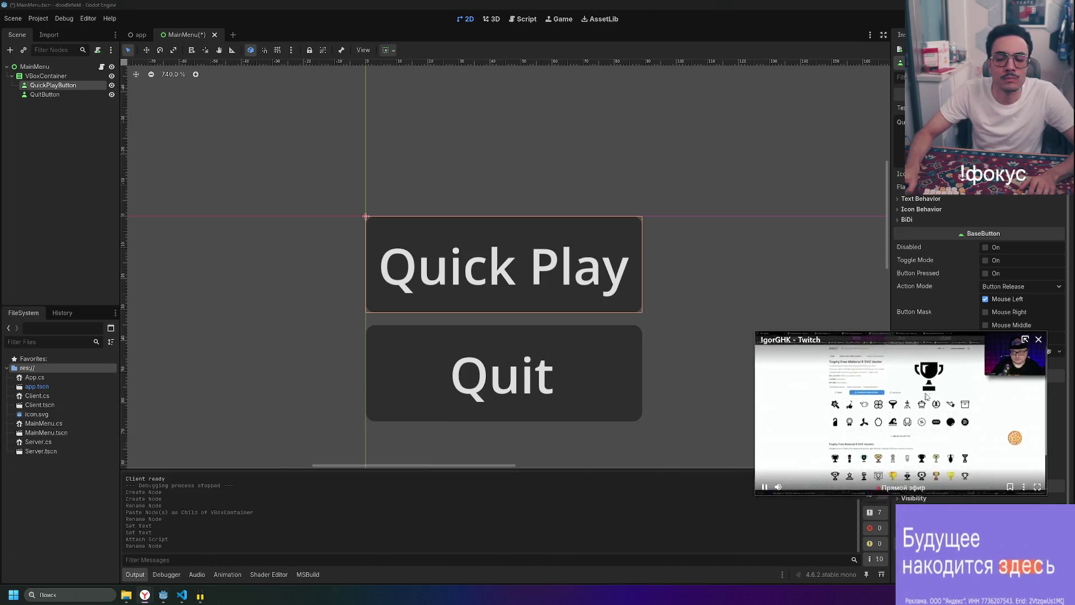
pyautogui.moveTo(151, 595)
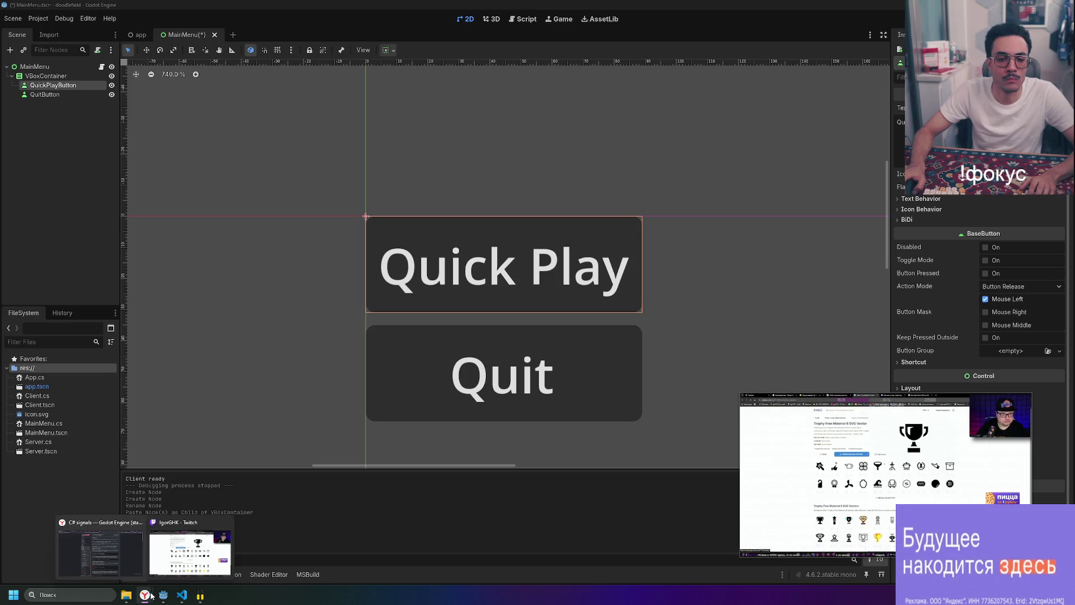
pyautogui.click(95, 552)
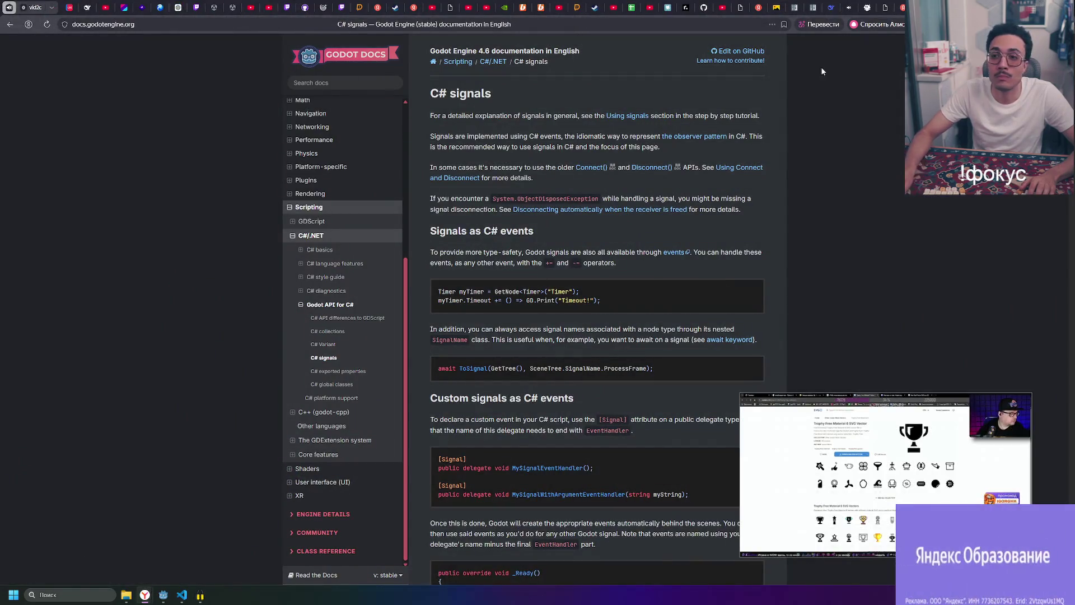
# - Check the Twitch tab, move on to the Using signals docs tab, then return to MainMenu.cs
pyautogui.click(848, 7)
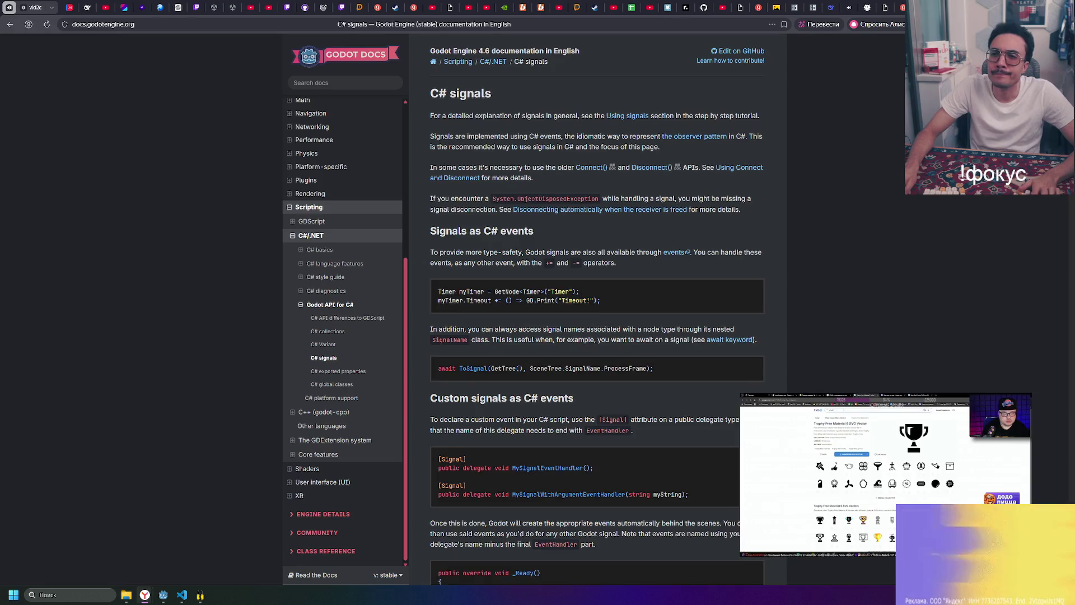
pyautogui.hotkey('ctrl', 'Tab')
pyautogui.moveTo(182, 594)
pyautogui.click(200, 568)
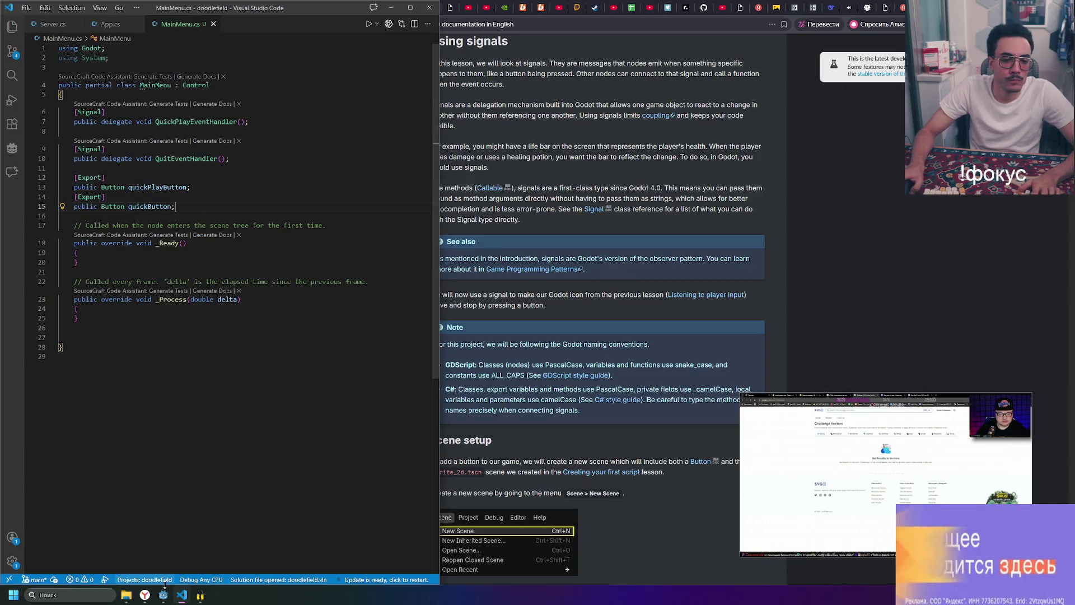
# - In MainMenu's Inspector, set the two exported button fields to QuickPlayButton and QuitButton, then return to VS Code
pyautogui.hotkey('alt', 'Tab')
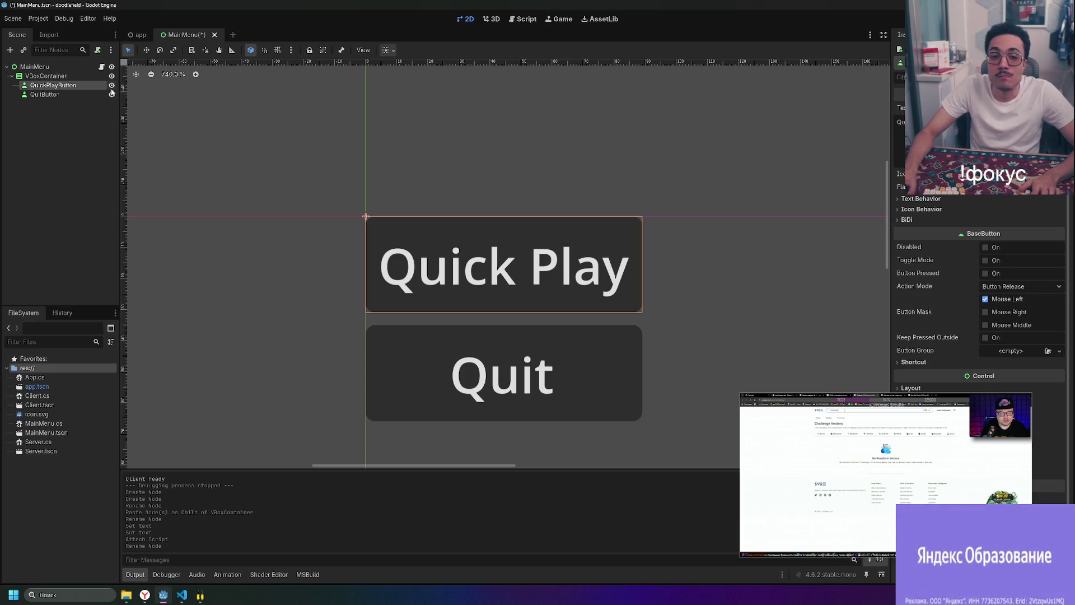
pyautogui.click(34, 66)
pyautogui.click(1008, 108)
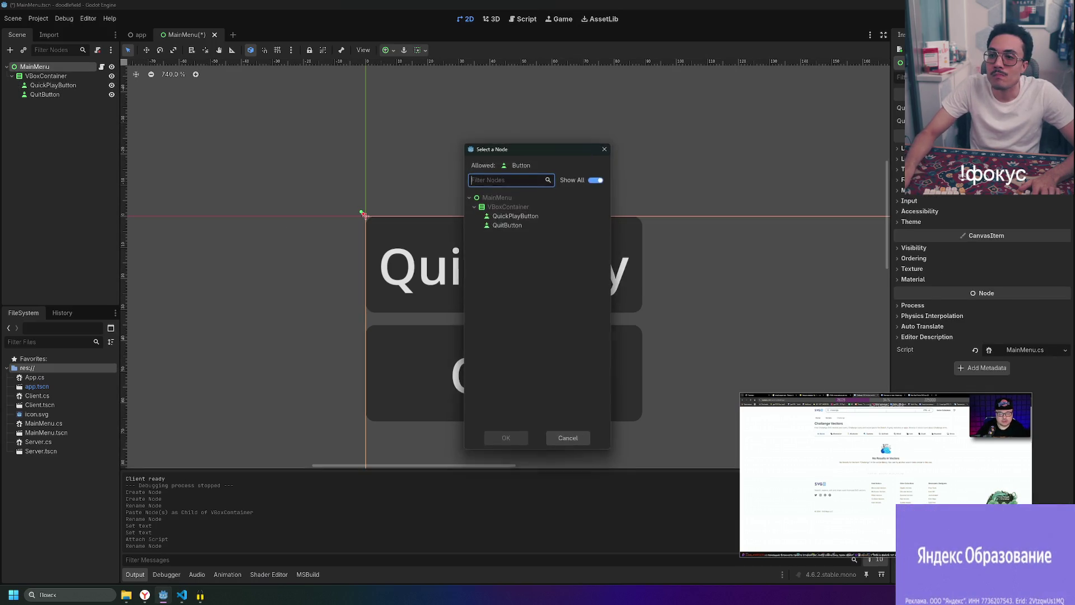
pyautogui.doubleClick(532, 217)
pyautogui.click(1008, 120)
pyautogui.doubleClick(522, 226)
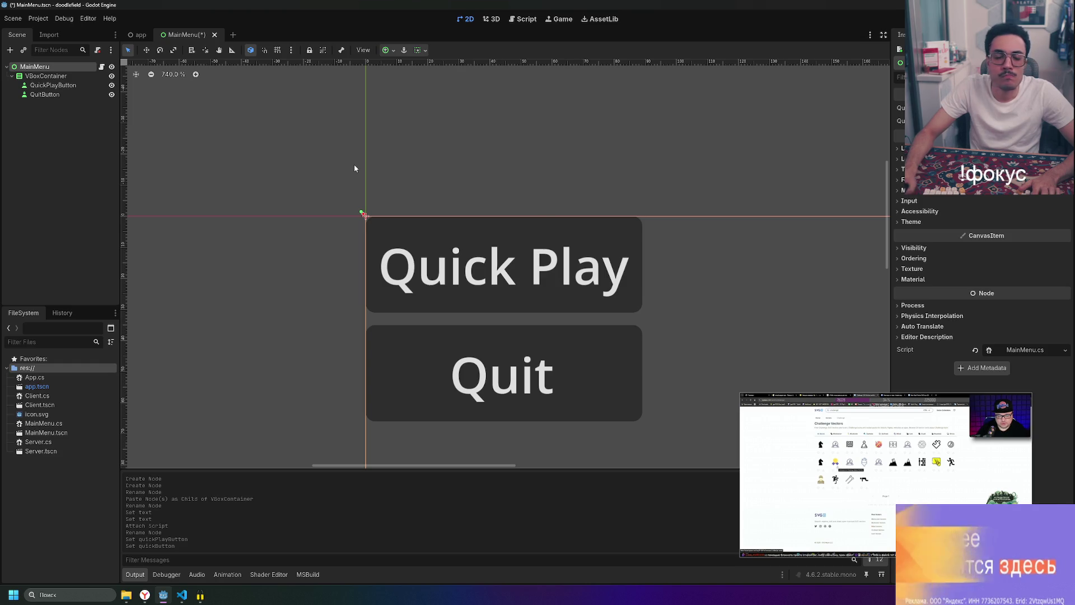
pyautogui.click(360, 217)
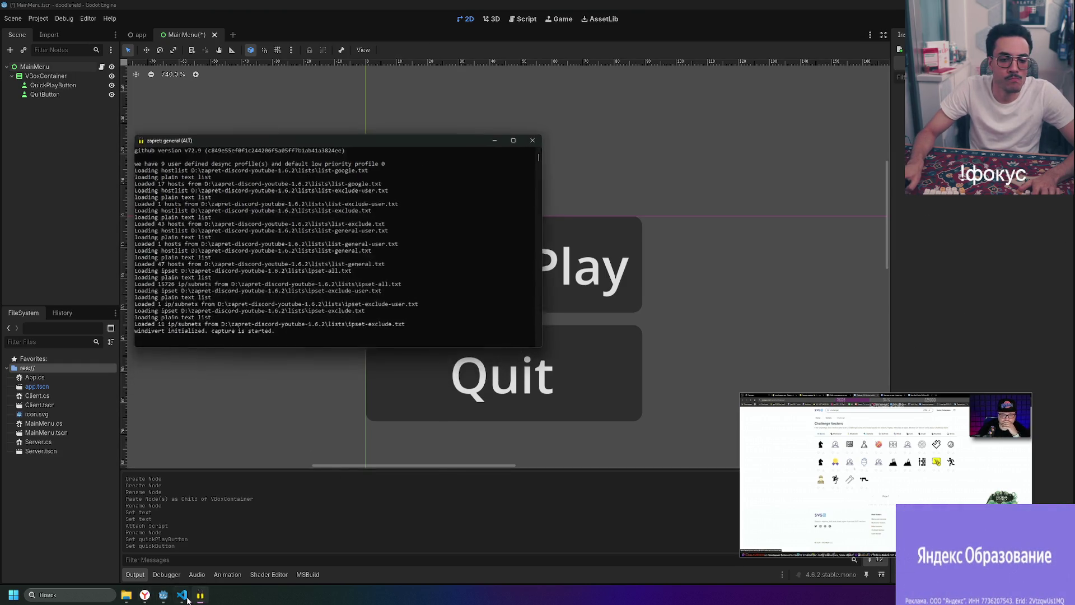
pyautogui.click(182, 596)
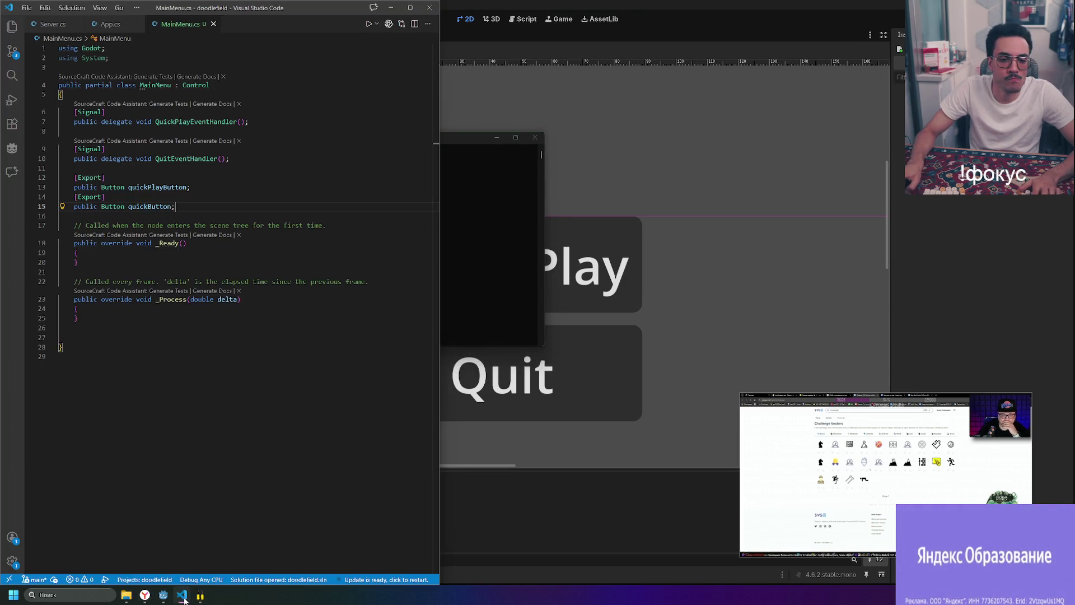
# - Open a new line inside _Ready and begin typing a button field reference
pyautogui.click(194, 246)
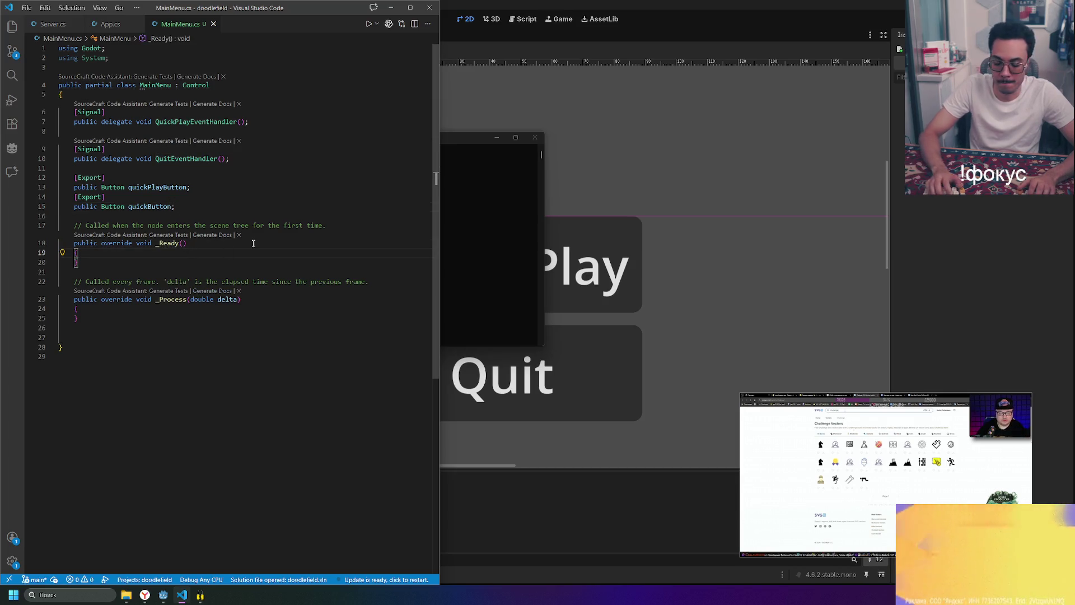
pyautogui.press('Down')
pyautogui.press('Return')
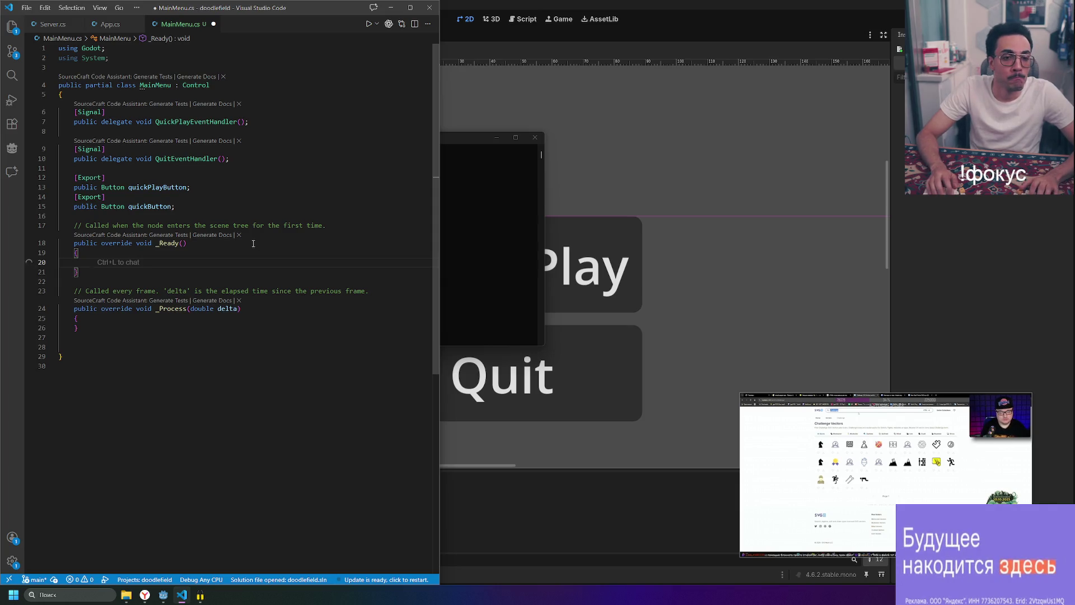
pyautogui.press('BackSpace')
pyautogui.press('BackSpace')
pyautogui.press('BackSpace')
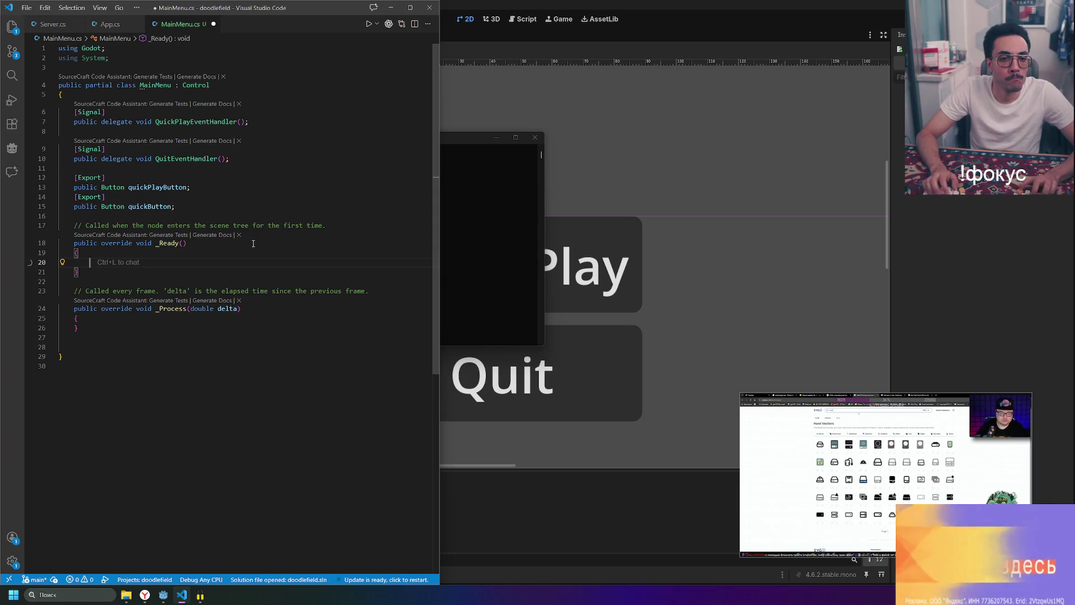
pyautogui.write('quit')
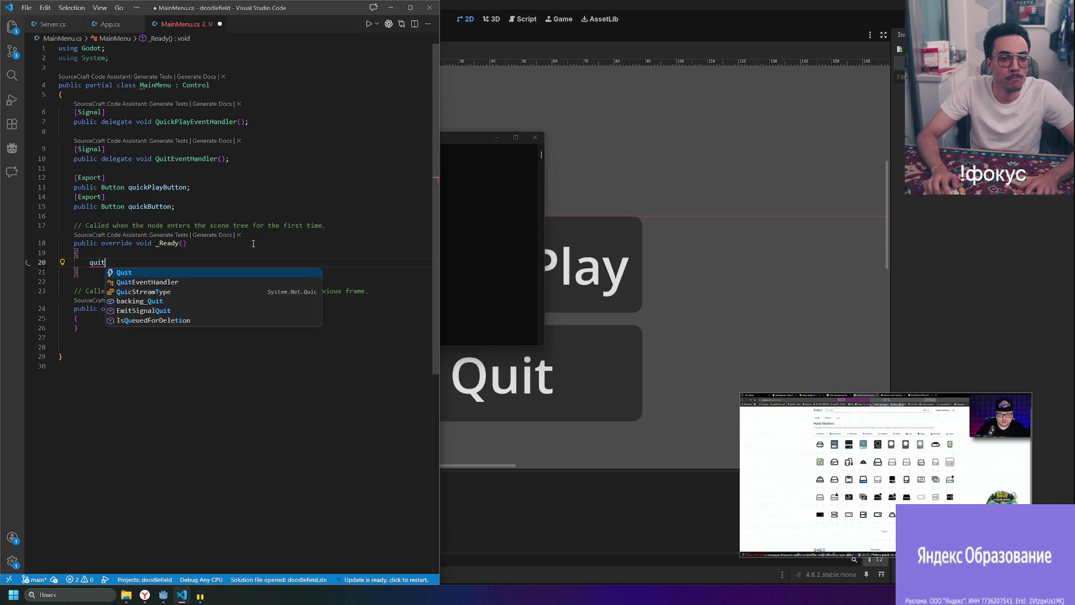
pyautogui.press('BackSpace')
pyautogui.press('BackSpace')
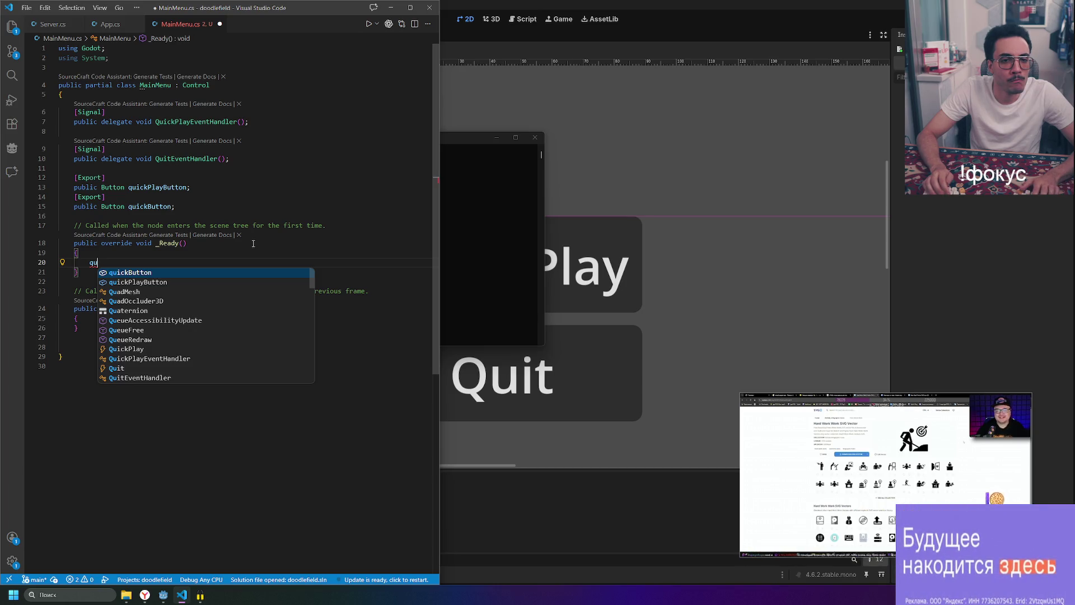
# - Rename the quickButton field to quitButton with F2 and save MainMenu.cs
pyautogui.click(149, 206)
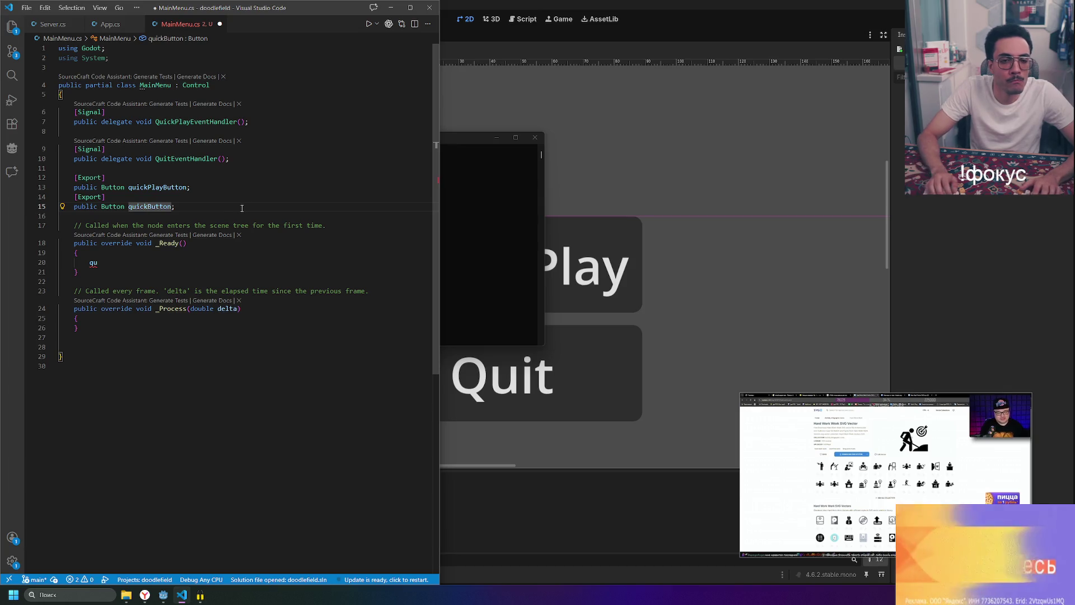
pyautogui.press('F2')
pyautogui.press('Right')
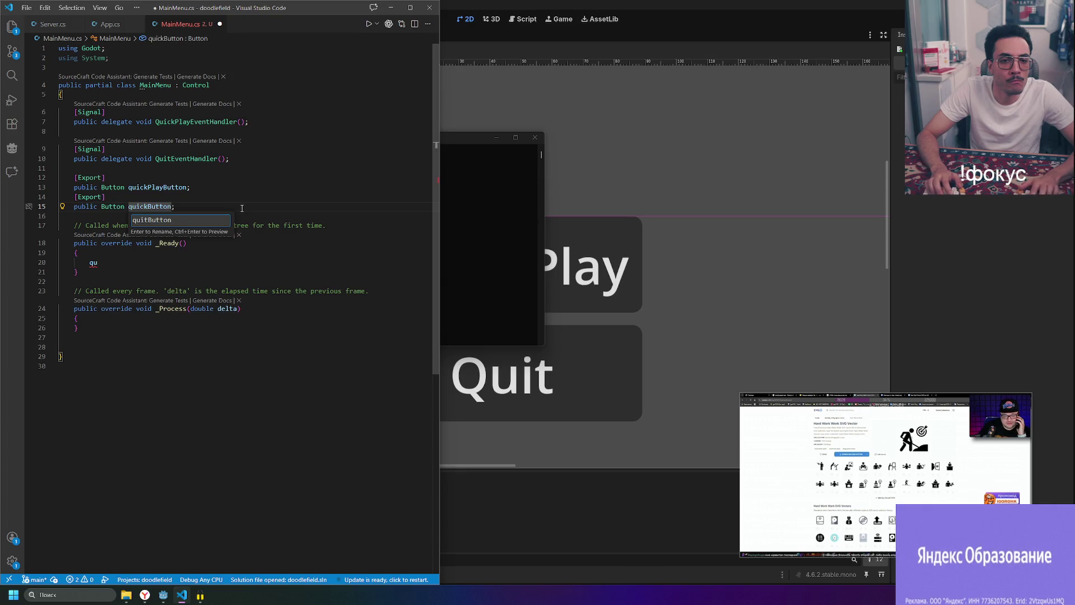
pyautogui.press('Return')
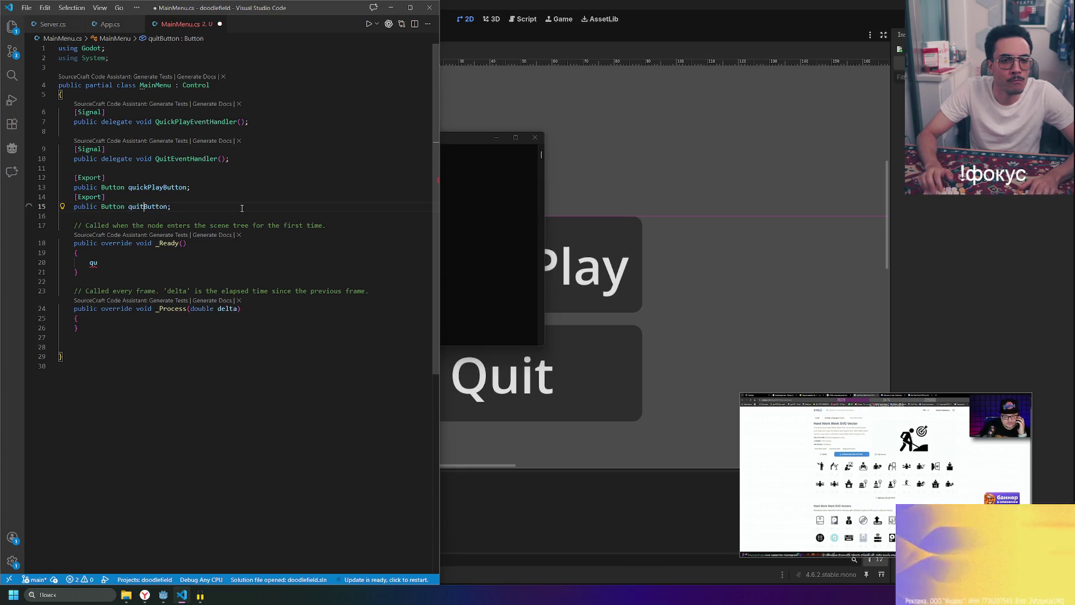
pyautogui.hotkey('ctrl', 's')
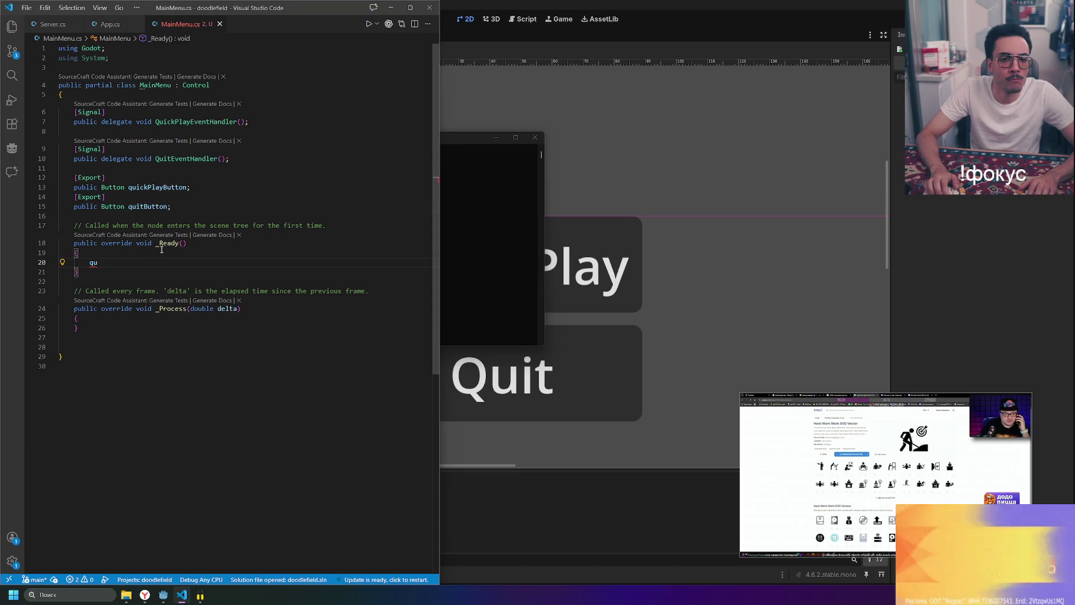
# - Complete the _Ready line to 'quickPlayButton.' and switch to the signals docs
pyautogui.press('Tab')
pyautogui.write('.')
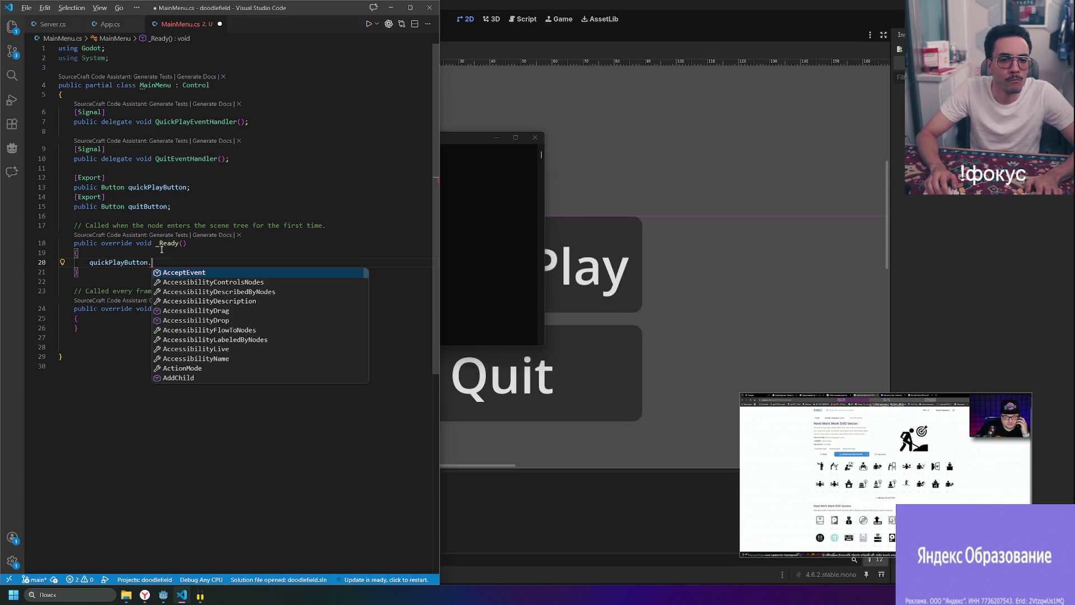
pyautogui.hotkey('alt', 'Tab')
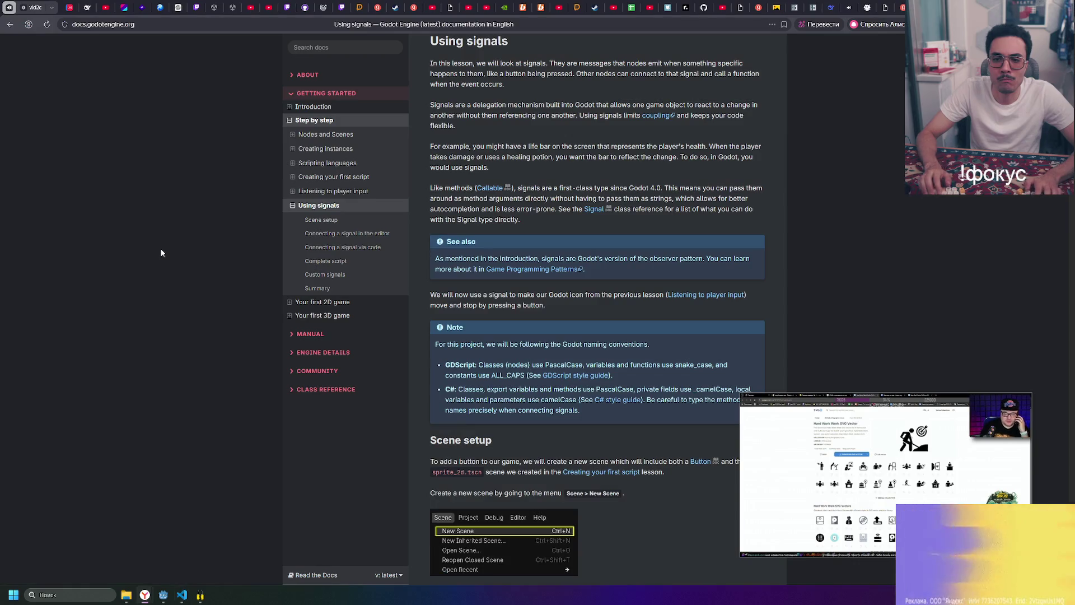
# - Scroll to the Connect a Signal to a Method dialog, then extend the line to 'quickPlayButton.Pressed'
pyautogui.scroll(2, 495, 169)
pyautogui.scroll(-10, 494, 169)
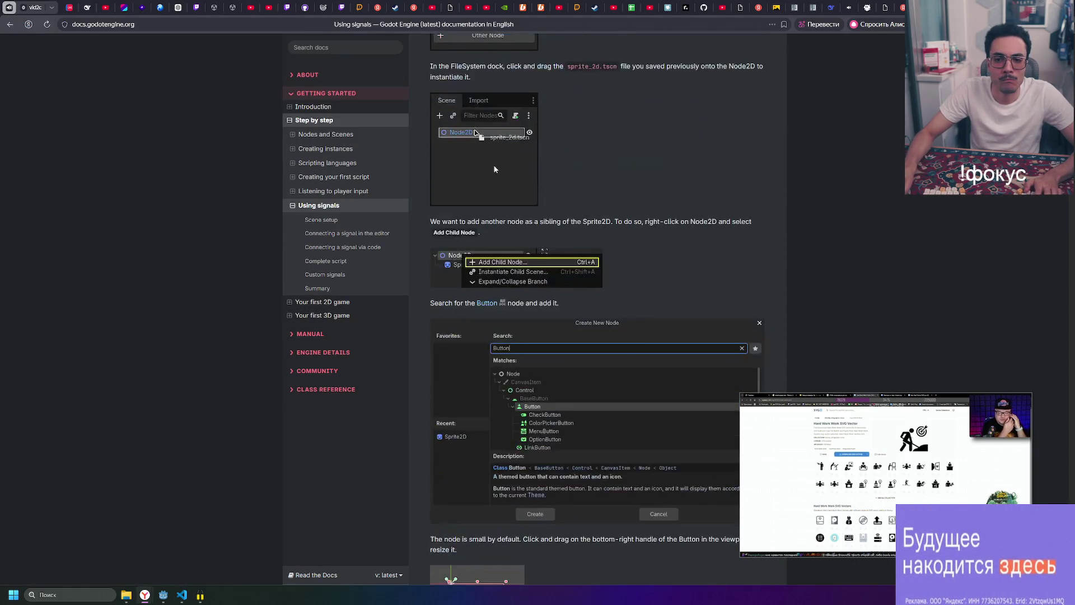
pyautogui.scroll(-10, 431, 193)
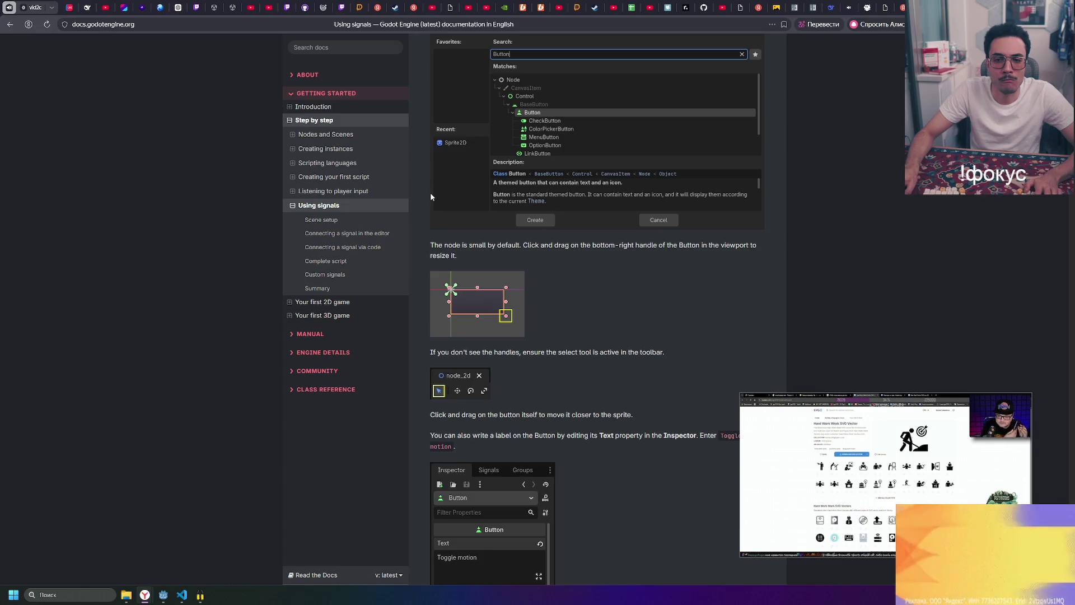
pyautogui.scroll(-15, 431, 195)
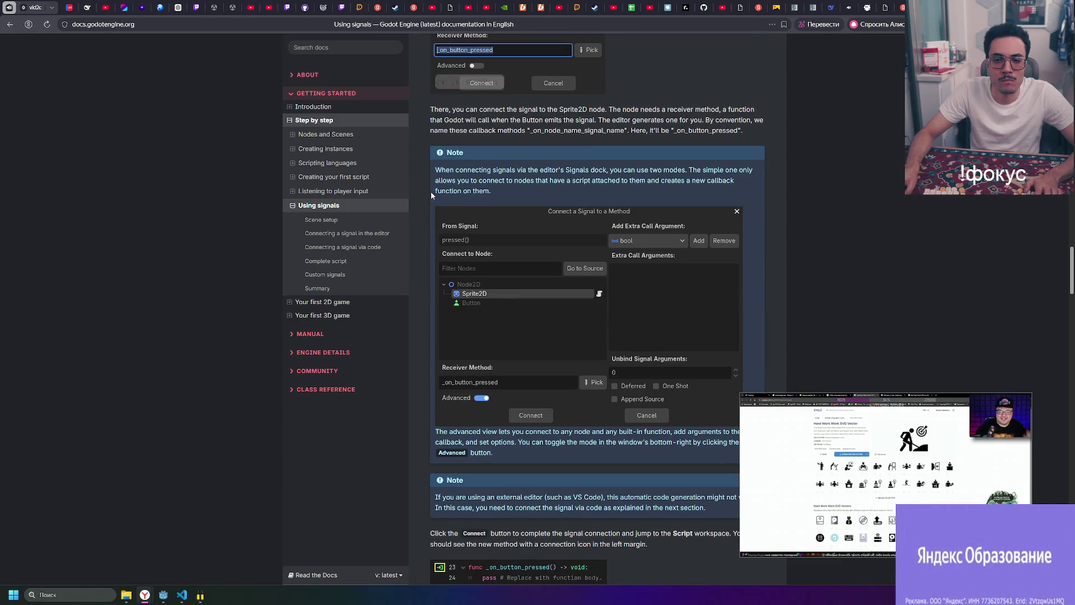
pyautogui.hotkey('alt', 'Tab')
pyautogui.write('.Pressed')
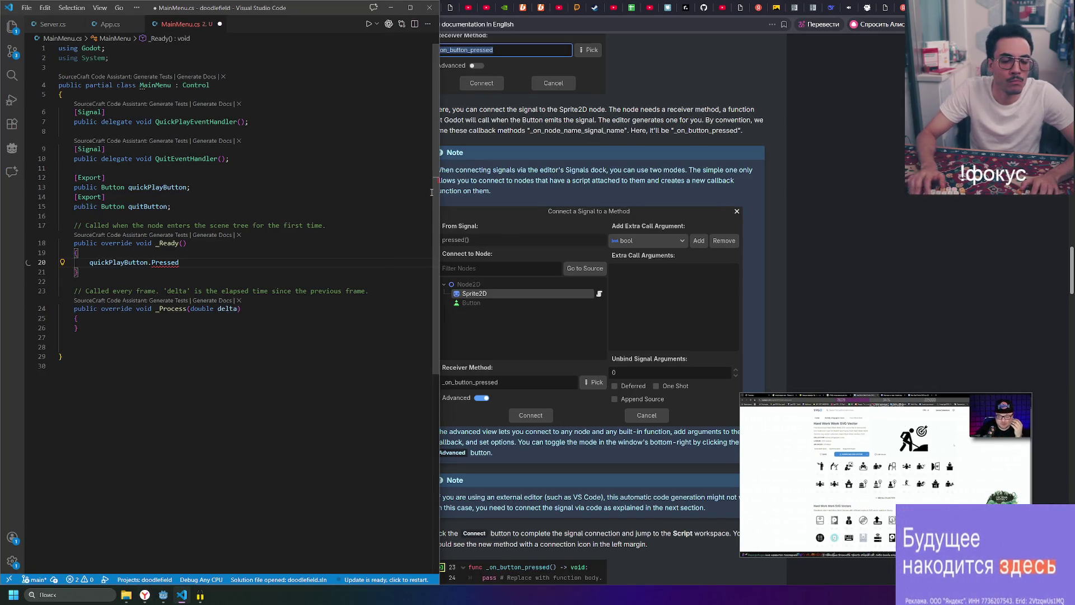
# - Insert the suggested OnQuickPlayButtonPressed method below _Process and save
pyautogui.moveTo(171, 264)
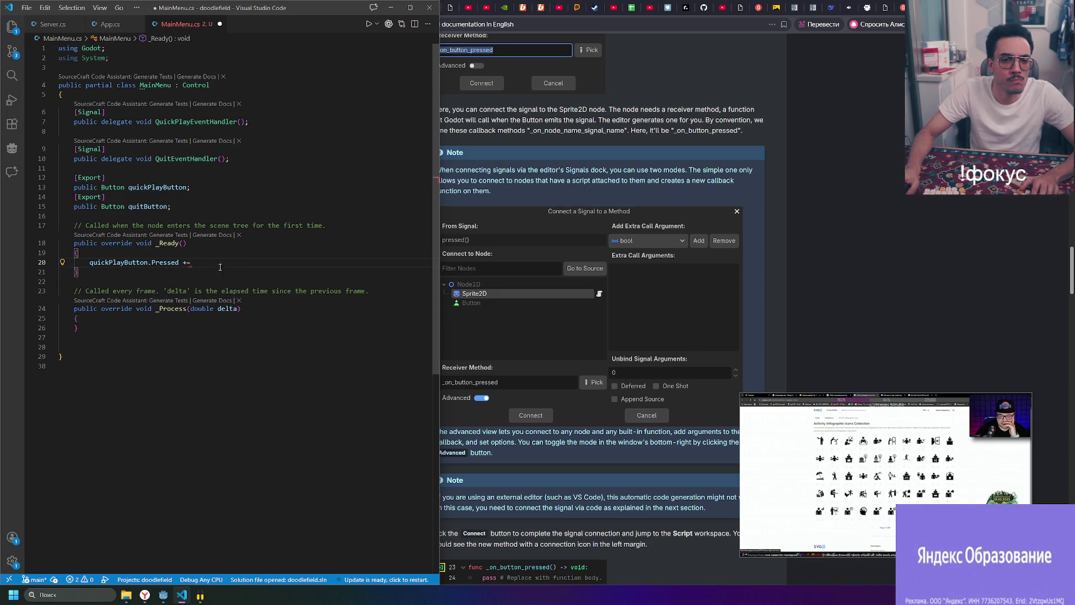
pyautogui.click(168, 337)
pyautogui.press('Return')
pyautogui.press('Return')
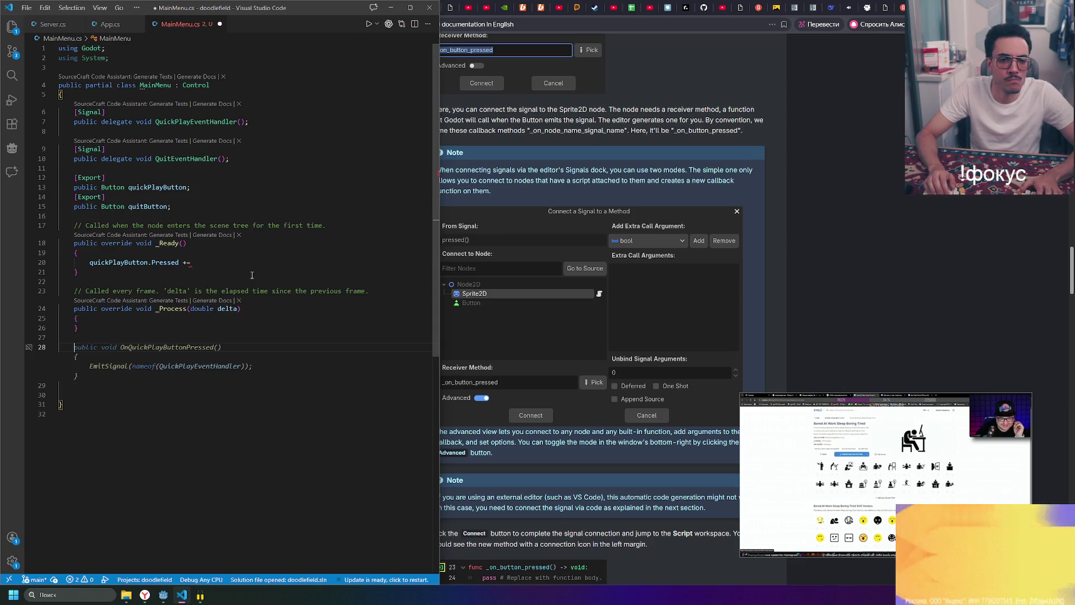
pyautogui.press('Tab')
pyautogui.hotkey('ctrl', 's')
# - Change the method's EmitSignal argument to SignalName.QuickPlay
pyautogui.click(254, 374)
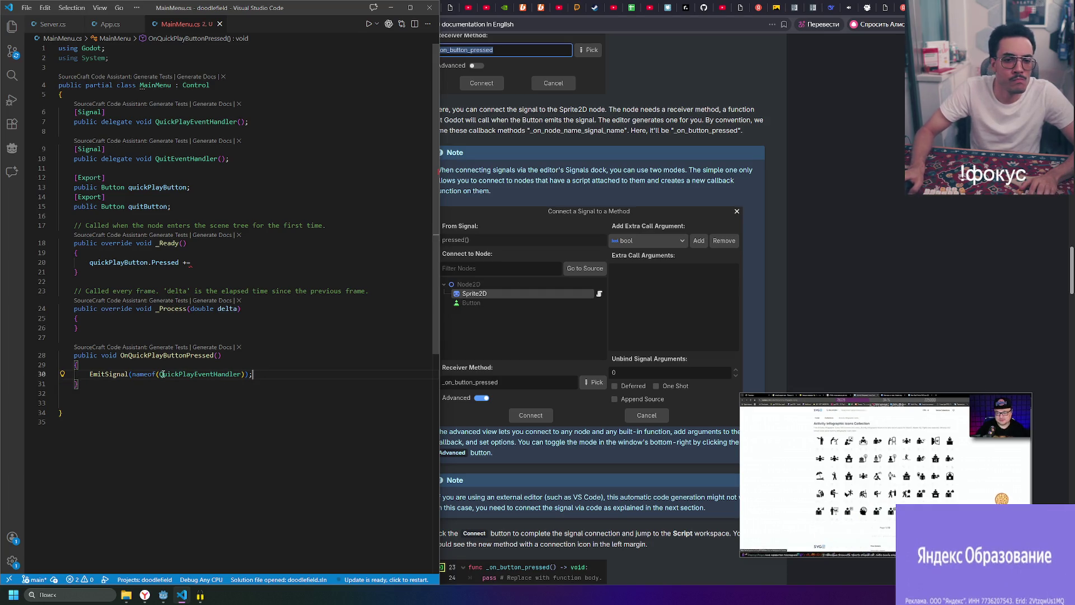
pyautogui.moveTo(100, 373)
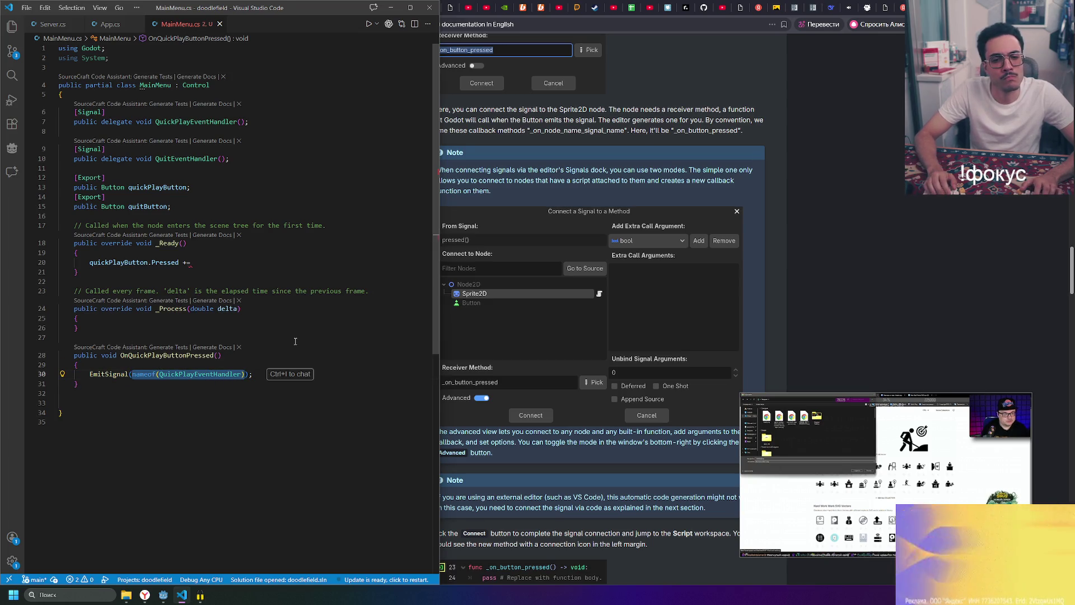
pyautogui.press('BackSpace')
pyautogui.write('si')
pyautogui.press('BackSpace')
pyautogui.press('BackSpace')
pyautogui.write('Signal(Si')
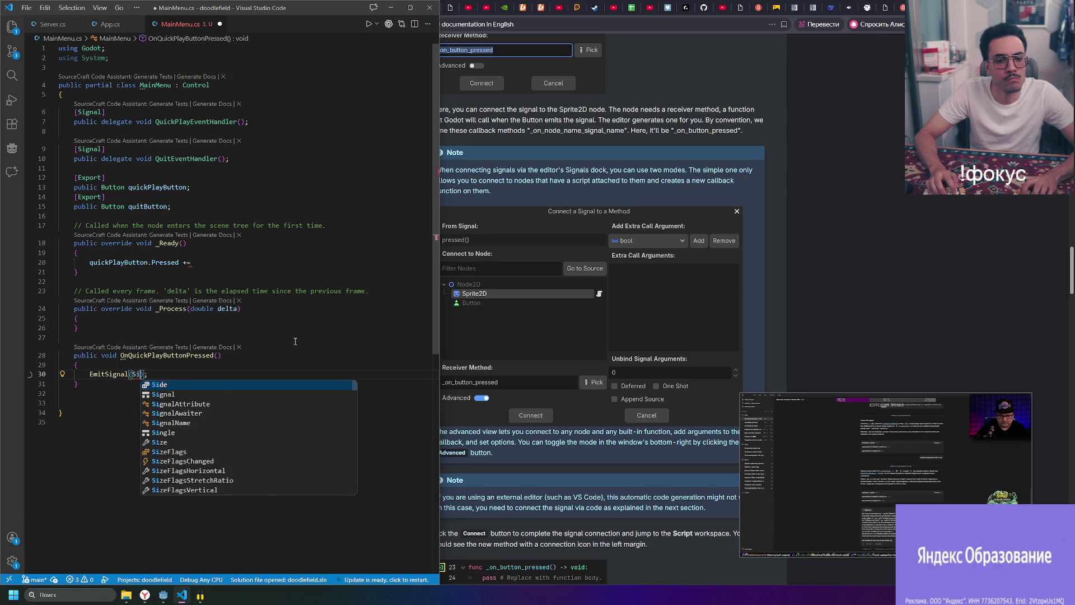
pyautogui.write('Name.')
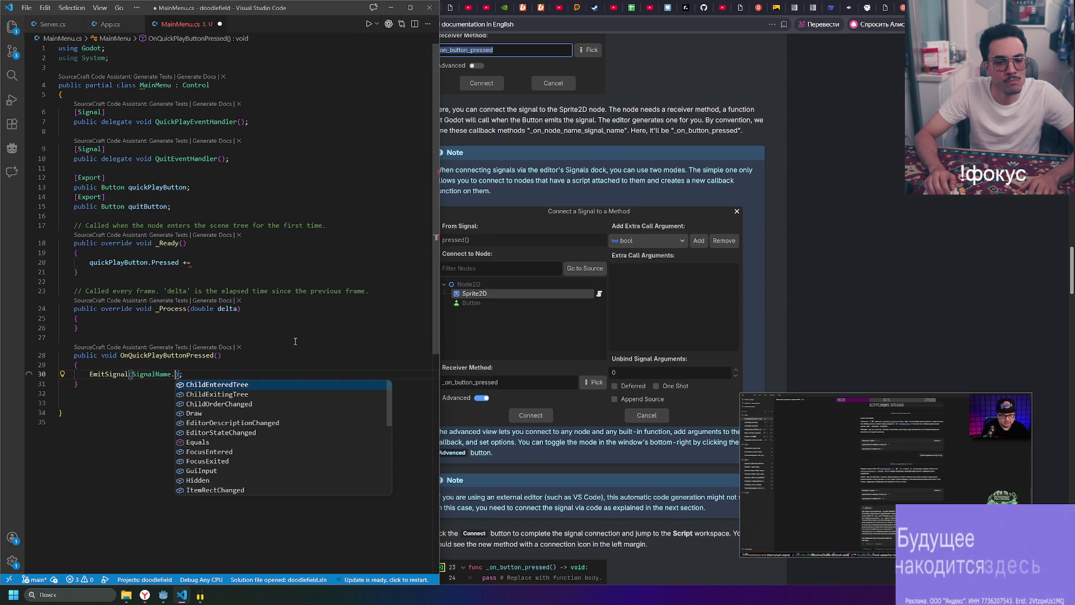
pyautogui.write('Qui')
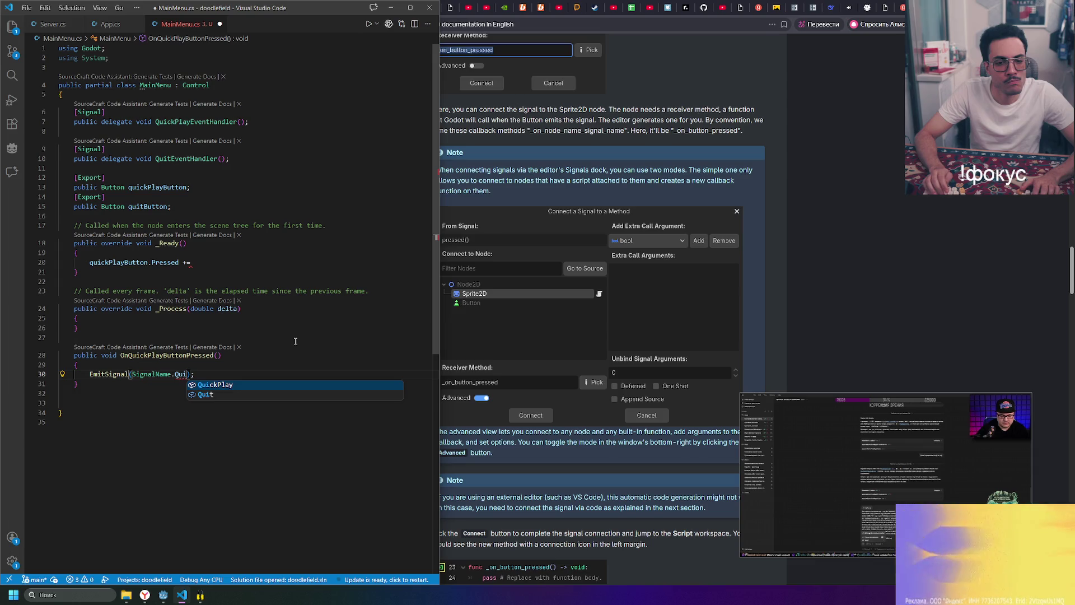
pyautogui.press('Tab')
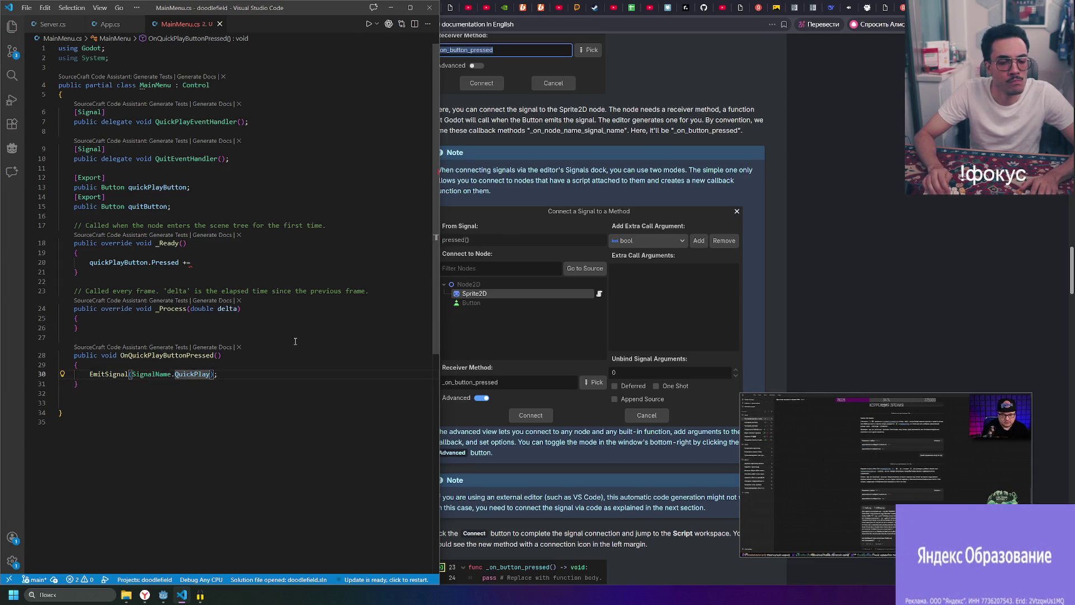
# - Add a public OnQuitButtonPressed method that emits SignalName.Quit
pyautogui.press('Down')
pyautogui.press('Return')
pyautogui.press('Return')
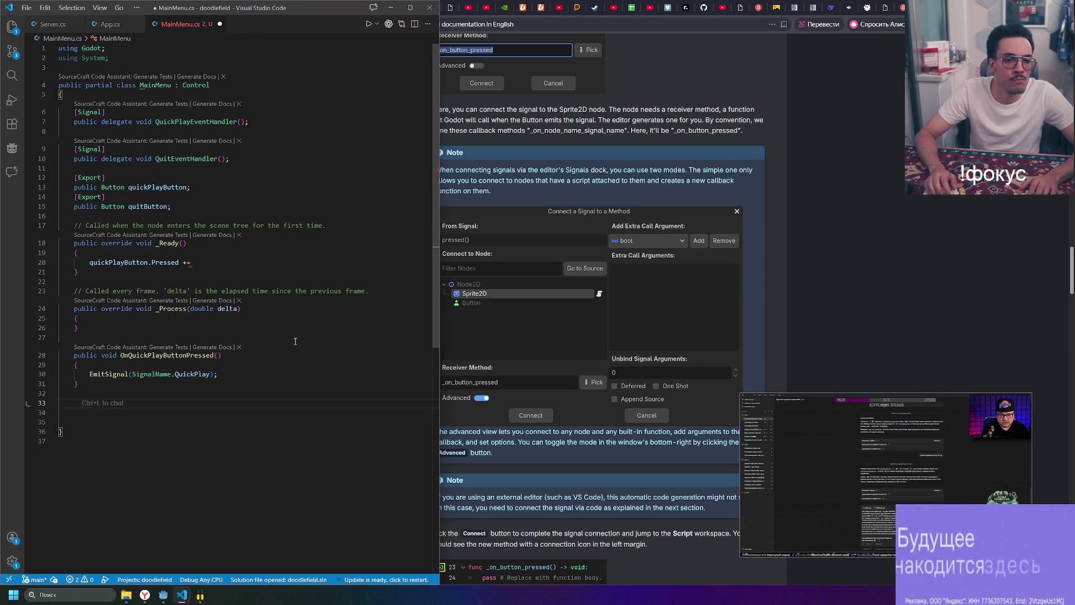
pyautogui.write('pubc')
pyautogui.press('Tab')
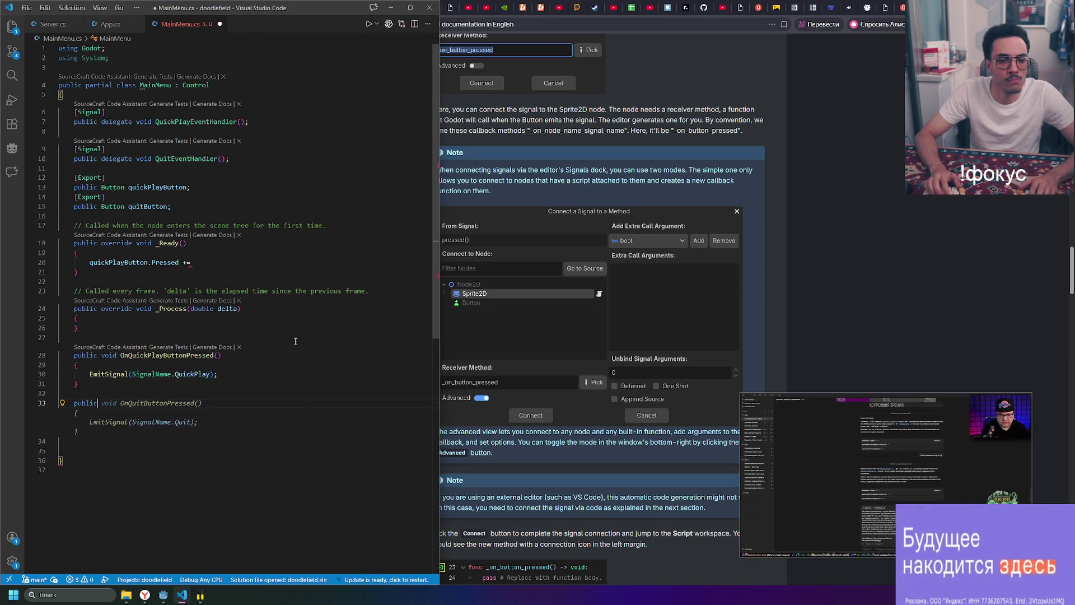
pyautogui.press('Up')
pyautogui.press('Up')
pyautogui.press('Up')
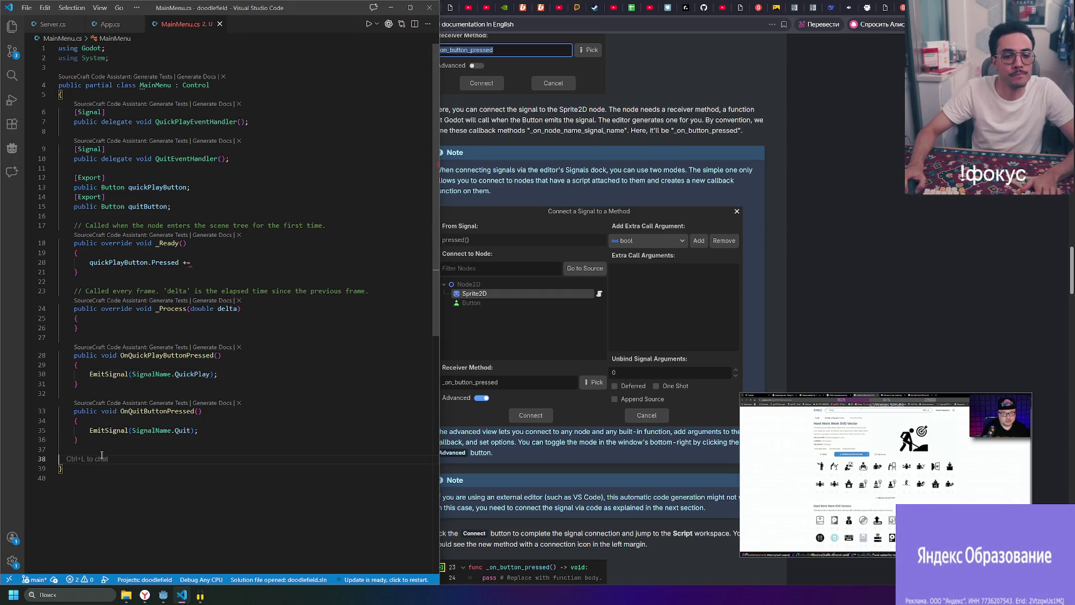
pyautogui.press('BackSpace')
pyautogui.press('BackSpace')
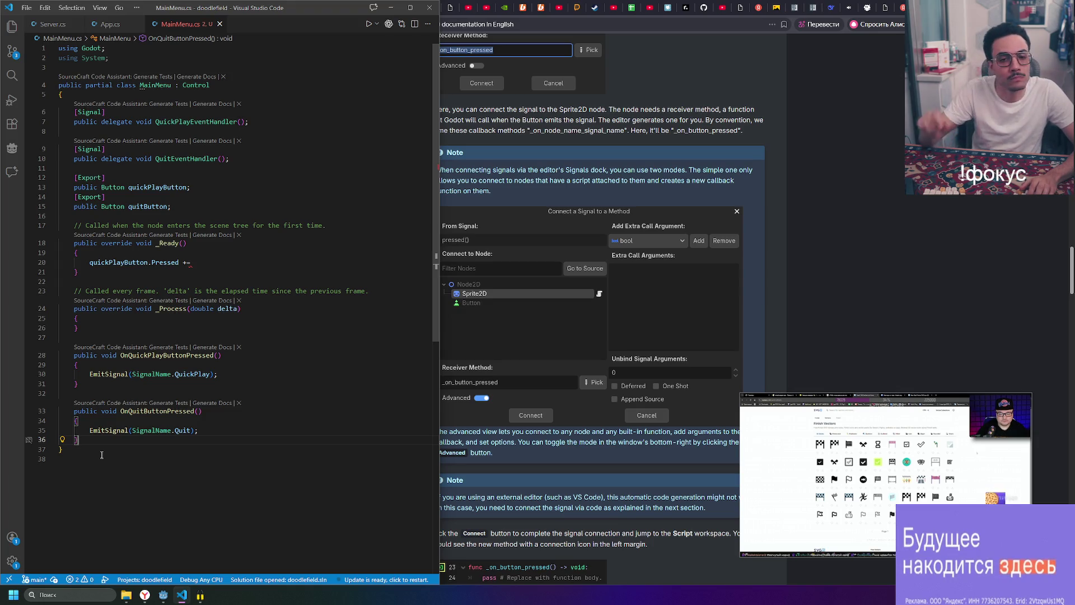
pyautogui.click(218, 262)
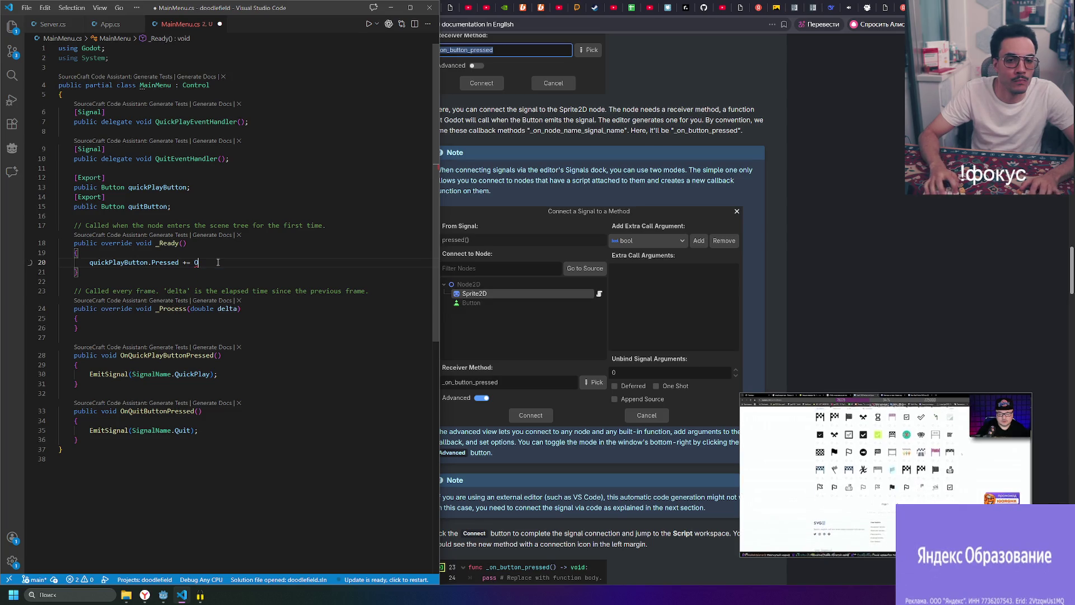
# - Subscribe quickPlayButton.Pressed to OnQuickPlayButtonPressed in _Ready and save
pyautogui.write('On')
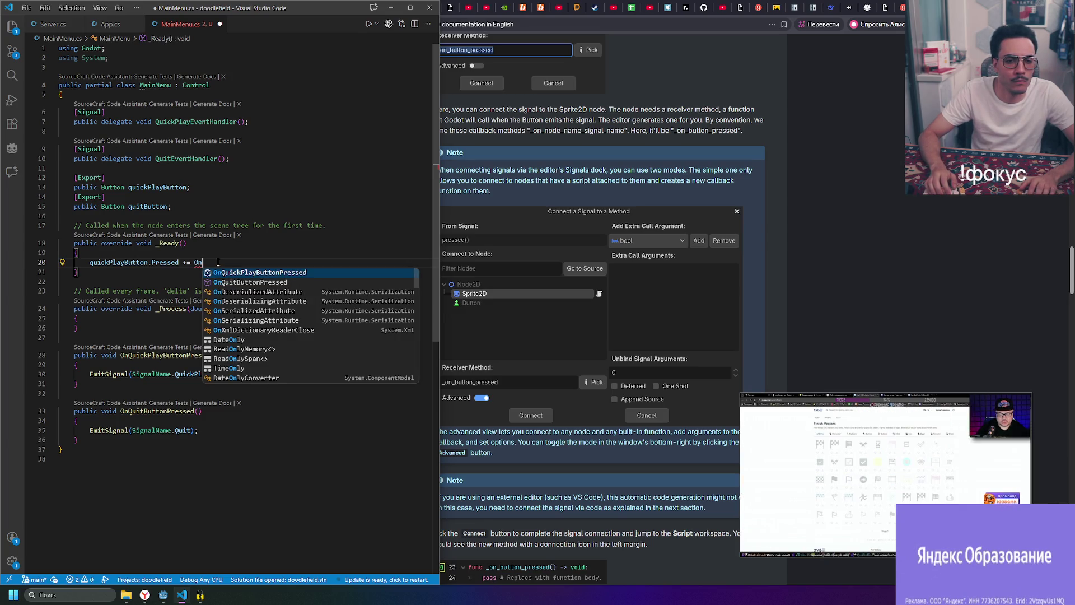
pyautogui.write('q')
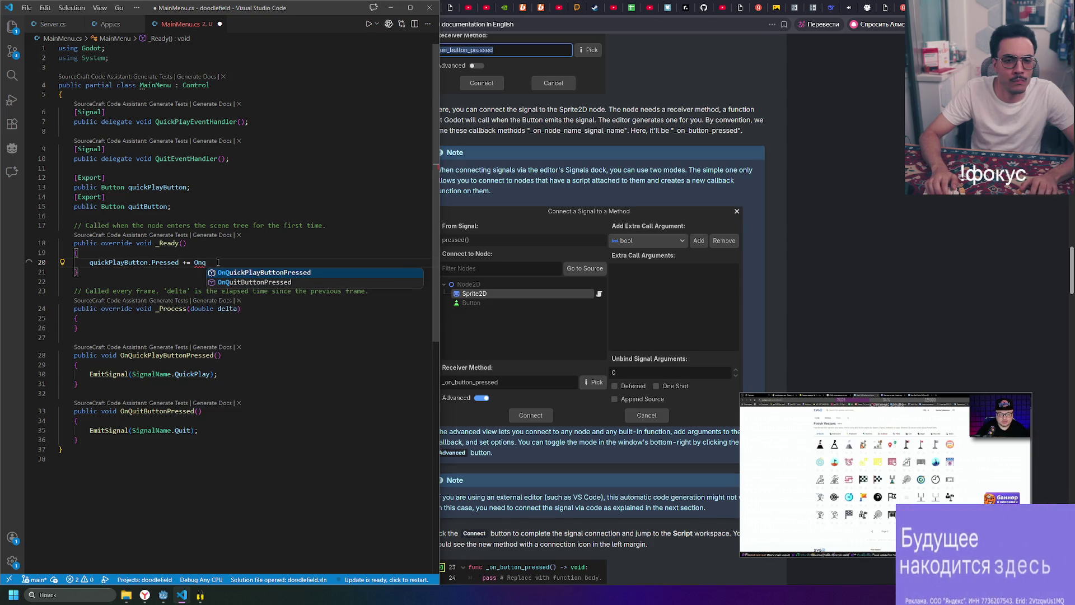
pyautogui.press('Down')
pyautogui.press('Return')
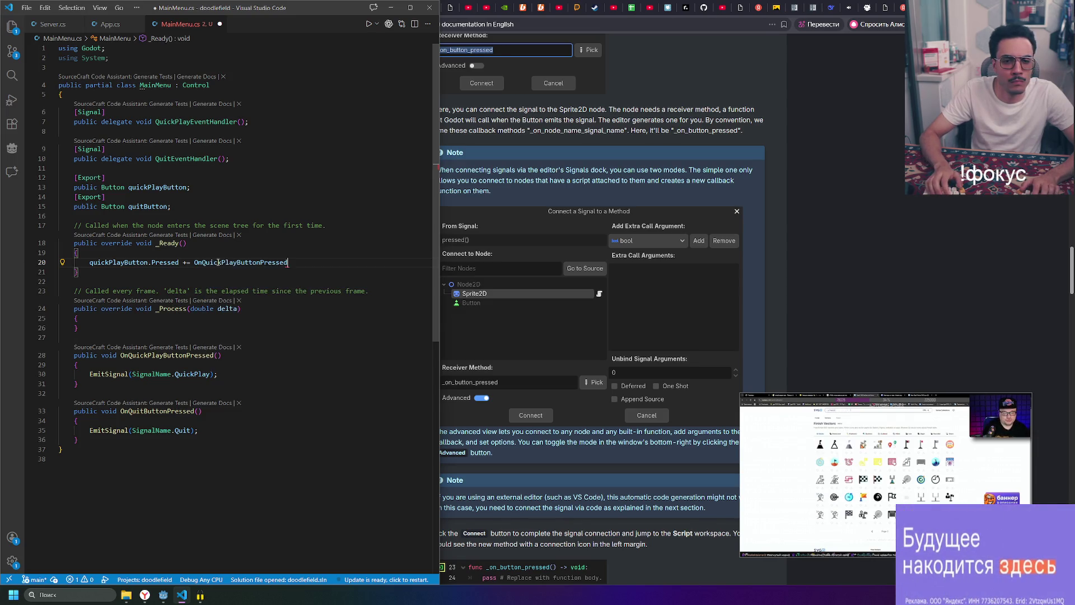
pyautogui.write(';')
pyautogui.hotkey('ctrl', 's')
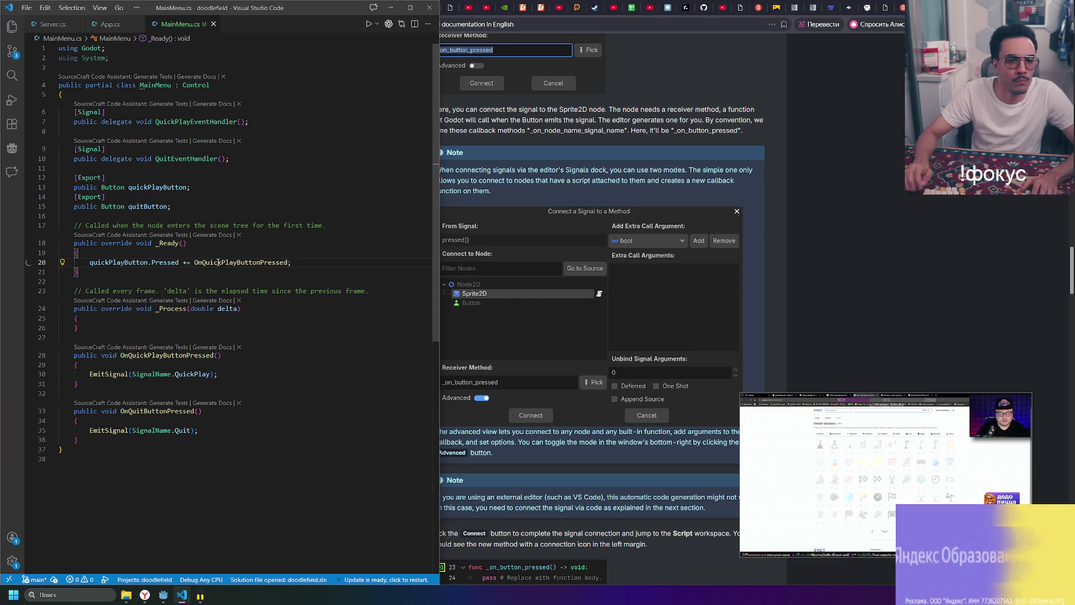
# - Add the quitButton.Pressed += OnQuitButtonPressed subscription on a new line and save
pyautogui.press('Return')
pyautogui.write('quit')
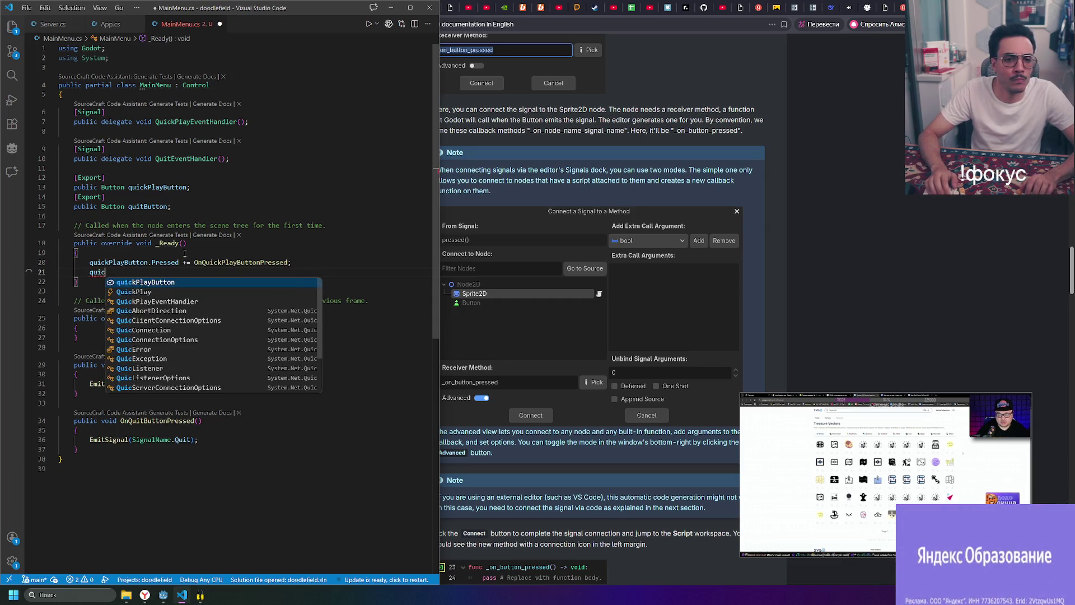
pyautogui.press('Down')
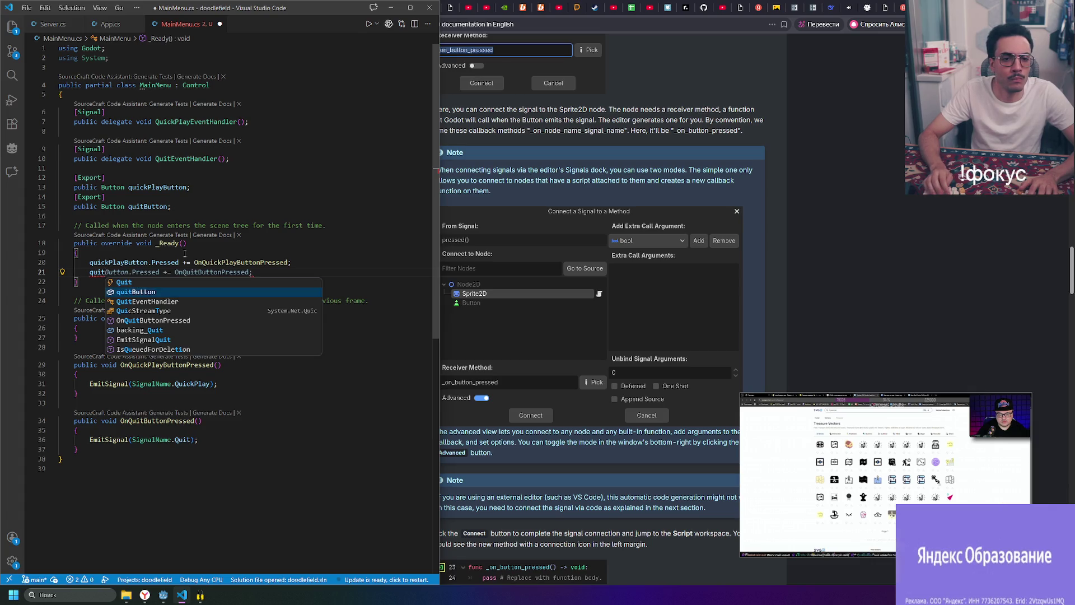
pyautogui.press('Tab')
pyautogui.hotkey('ctrl', 's')
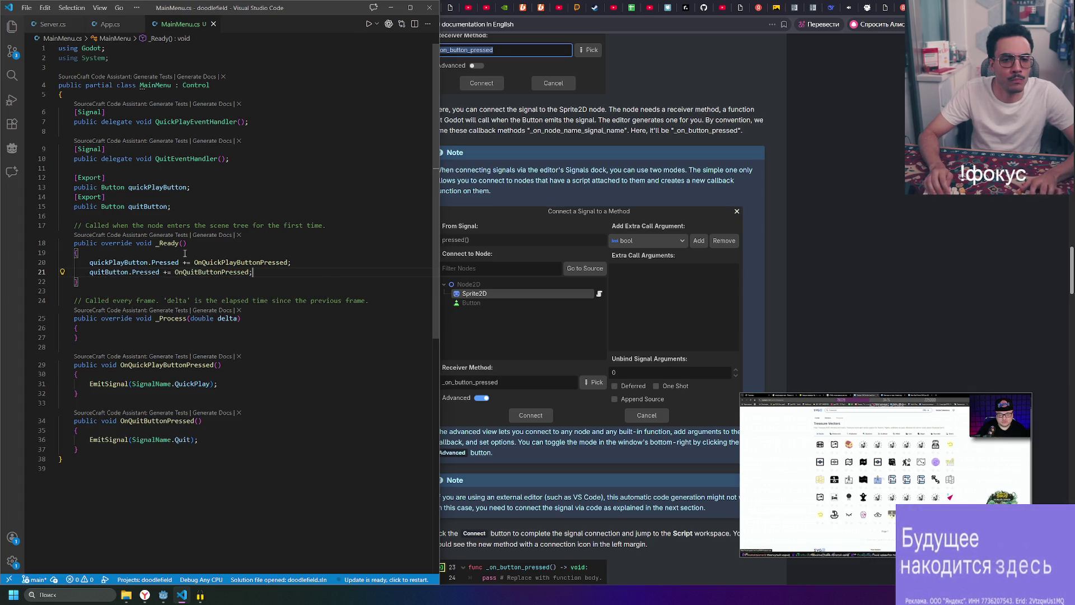
# - Open a blank line above the per-frame comment and begin a public declaration
pyautogui.press('Up')
pyautogui.press('Up')
pyautogui.press('Up')
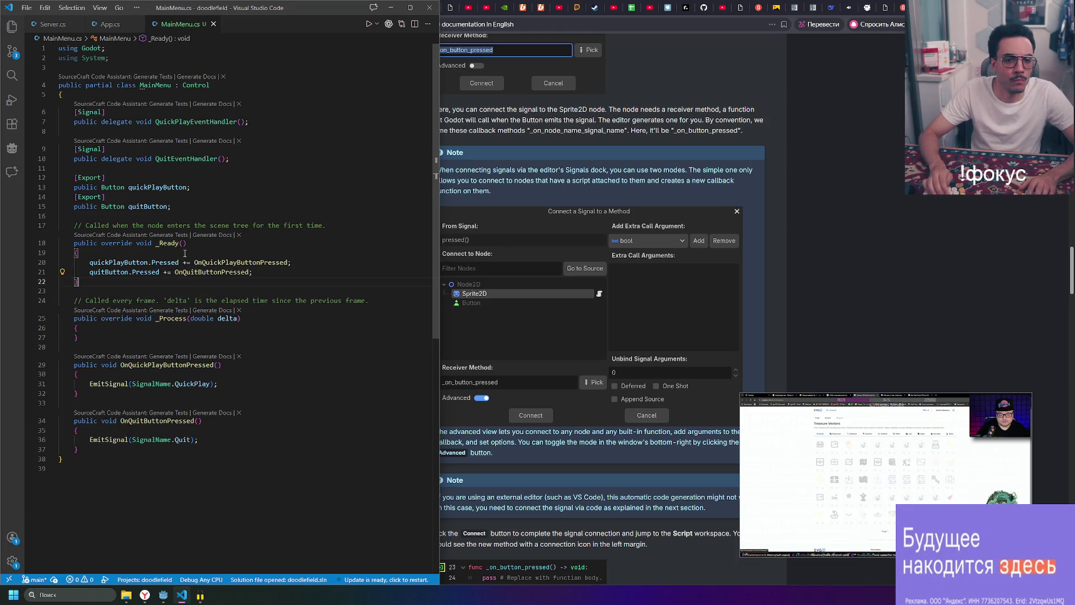
pyautogui.press('Return')
pyautogui.press('Return')
pyautogui.write('pub')
pyautogui.press('Tab')
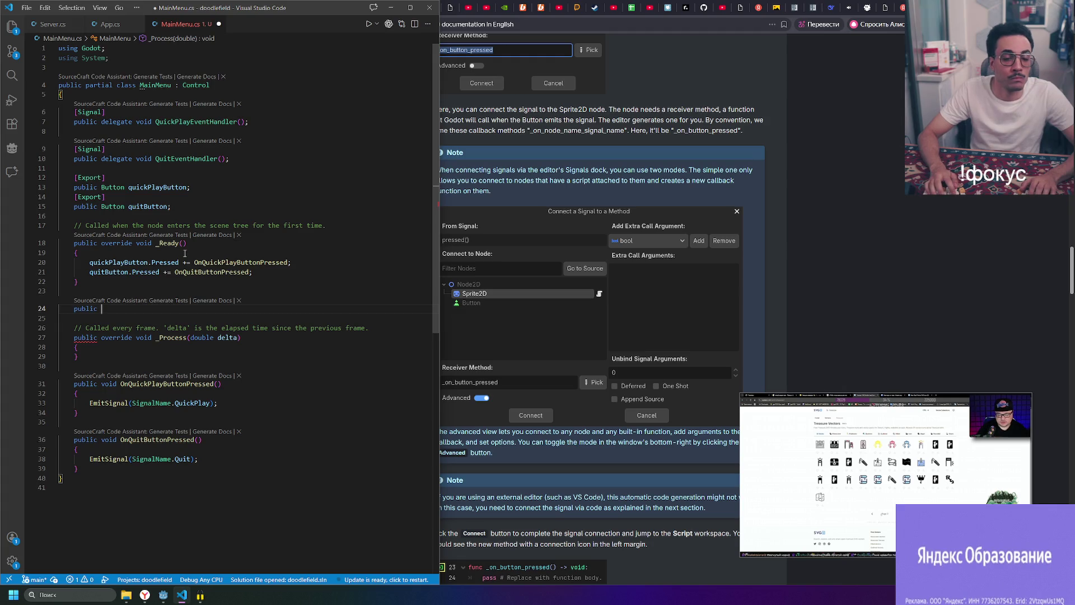
# - Add an _ExitTree override without the base._ExitTree call, leaving an empty body line
pyautogui.write('ove')
pyautogui.press('Tab')
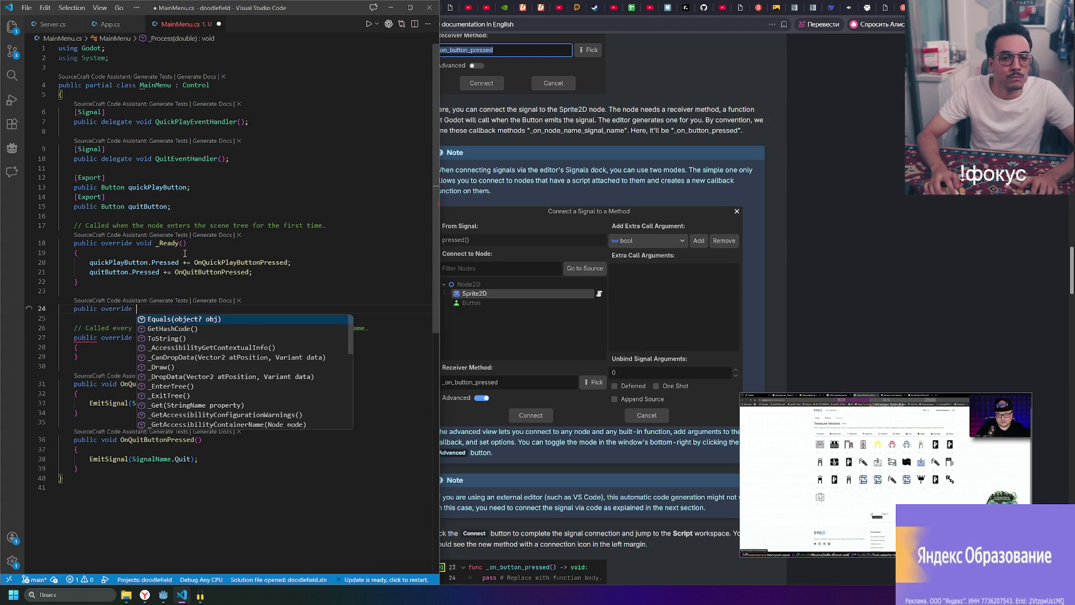
pyautogui.press('Escape')
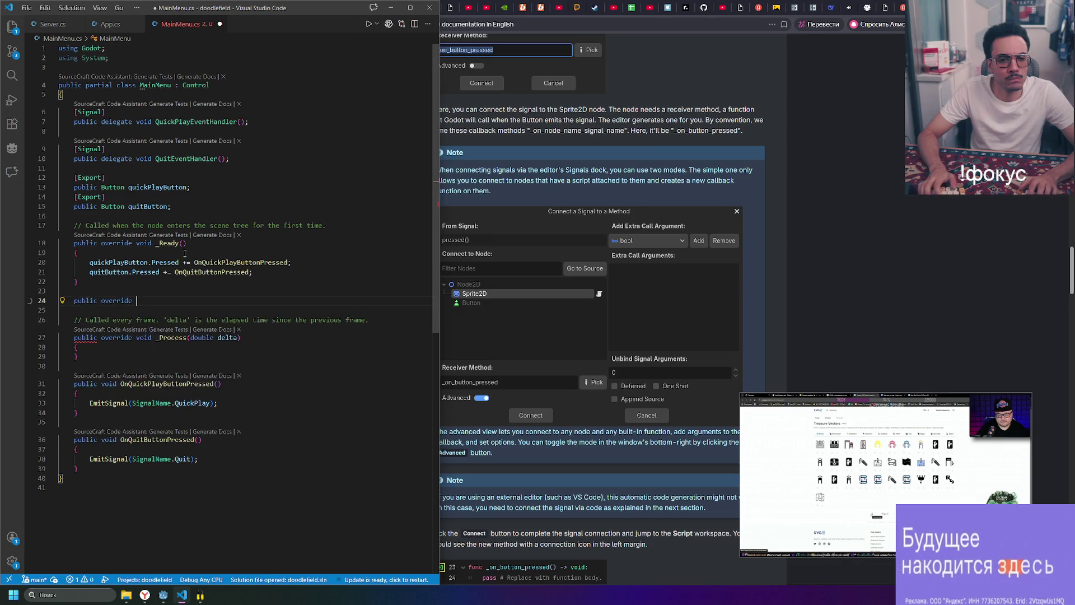
pyautogui.write('_ex')
pyautogui.press('Tab')
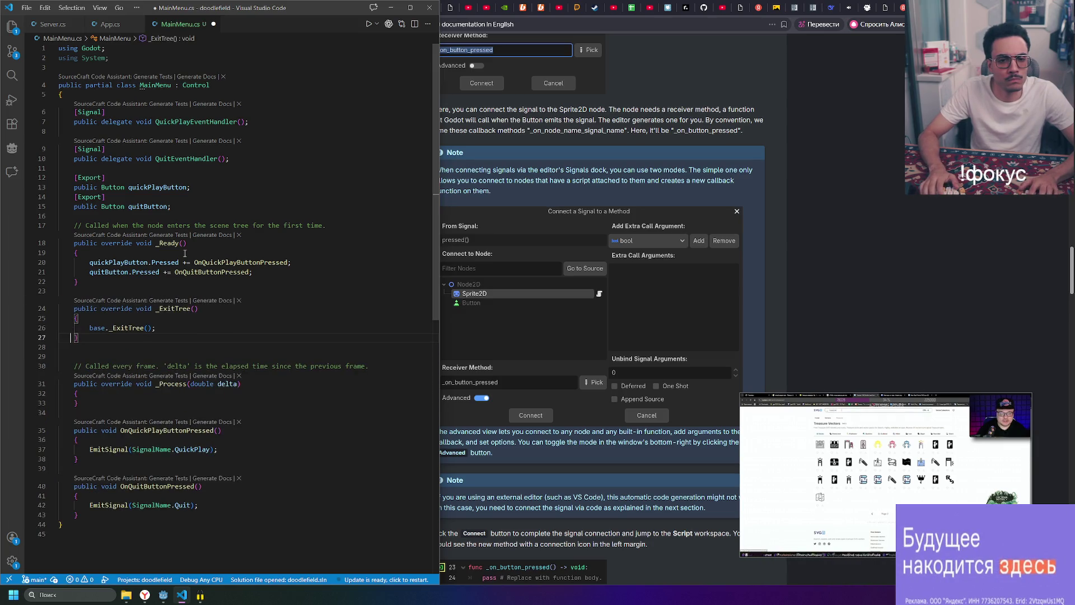
pyautogui.hotkey('ctrl', 'shift', 'k')
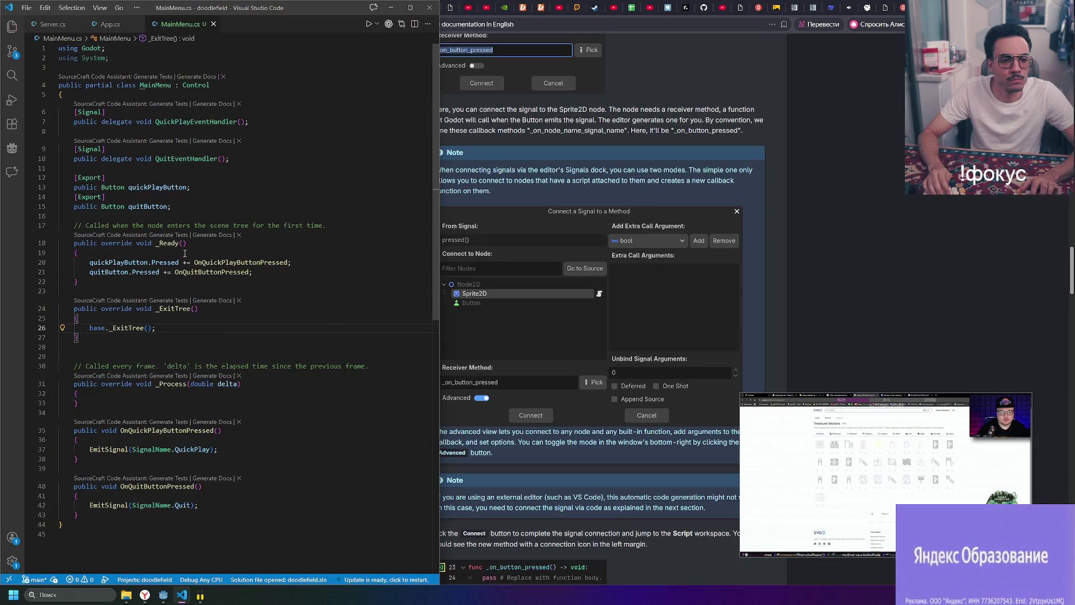
pyautogui.press('Return')
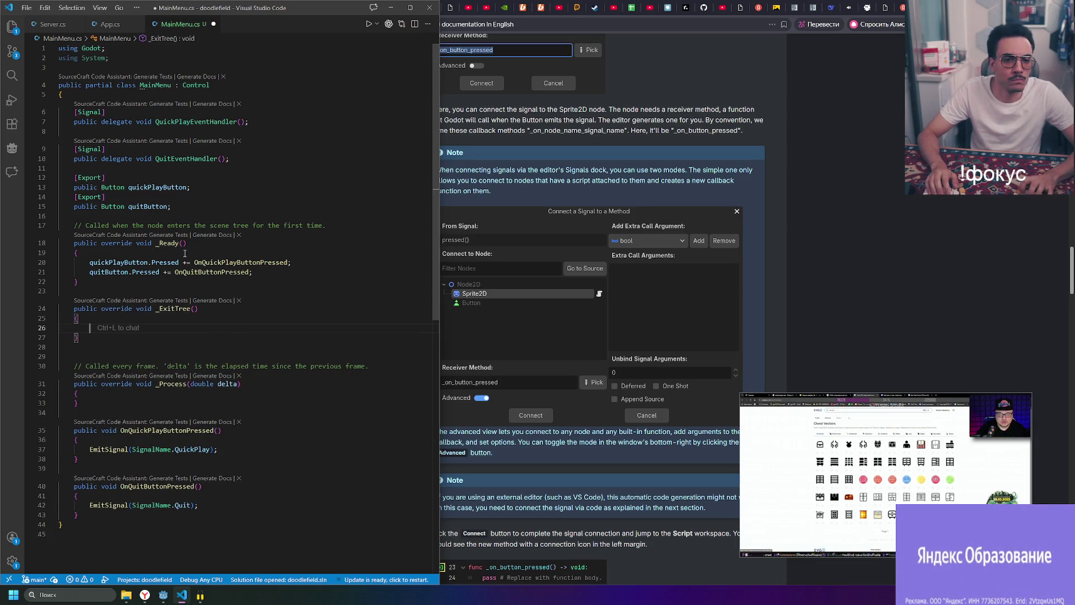
# - Write the -= unsubscribe lines for quickPlayButton and quitButton in _ExitTree and save
pyautogui.write('quickPlayButton')
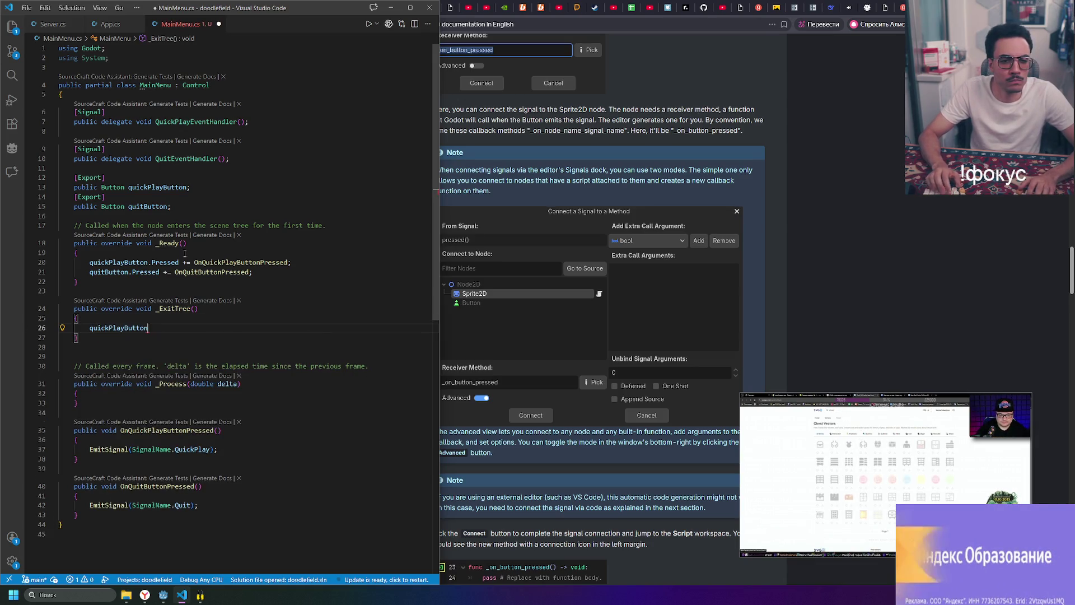
pyautogui.write('.Pres')
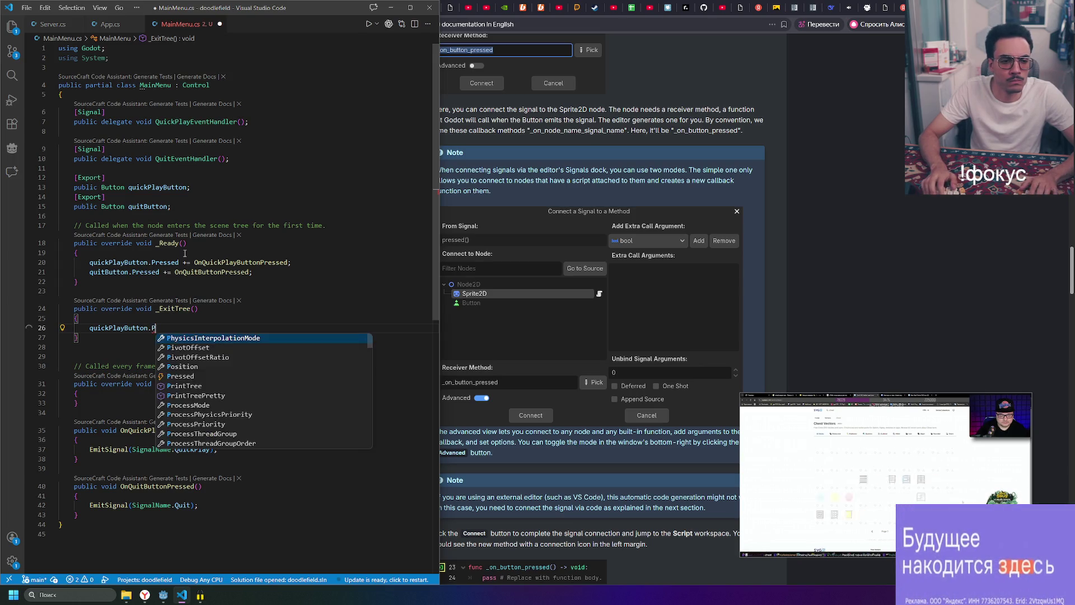
pyautogui.press('Tab')
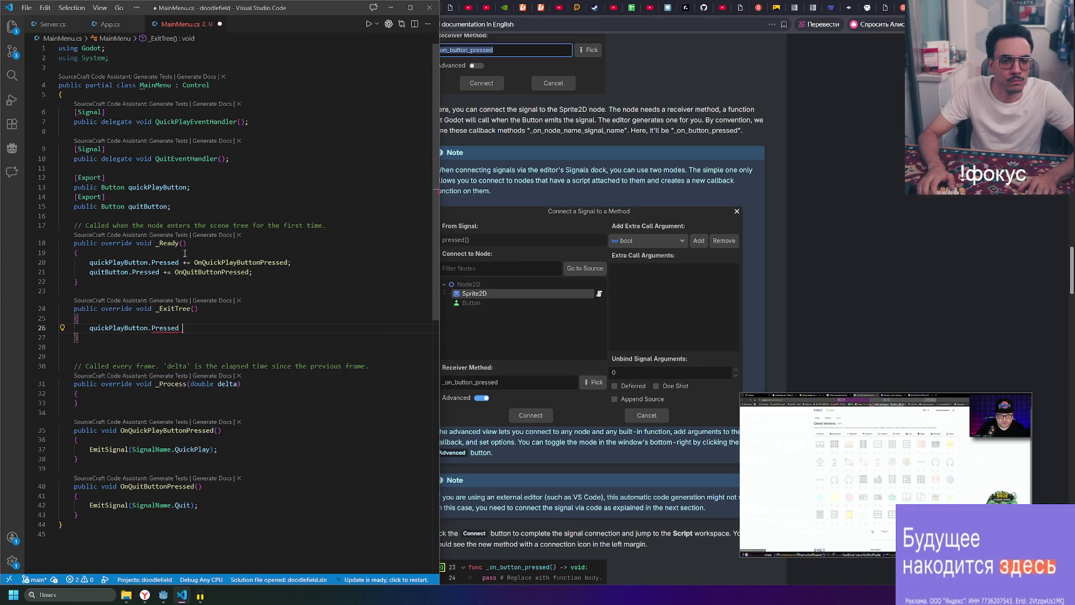
pyautogui.press('BackSpace')
pyautogui.press('BackSpace')
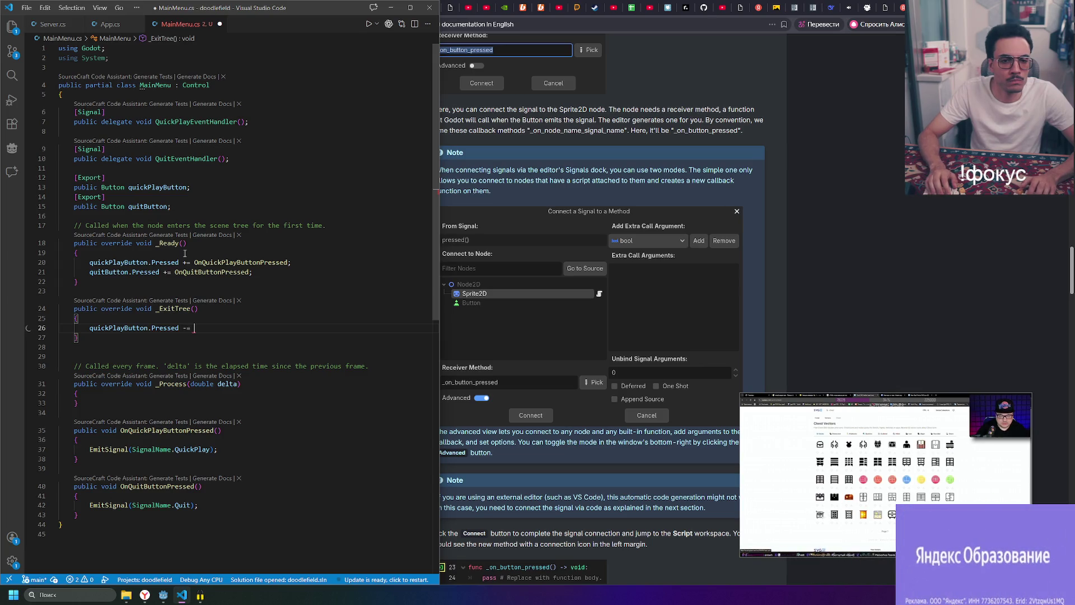
pyautogui.write('_')
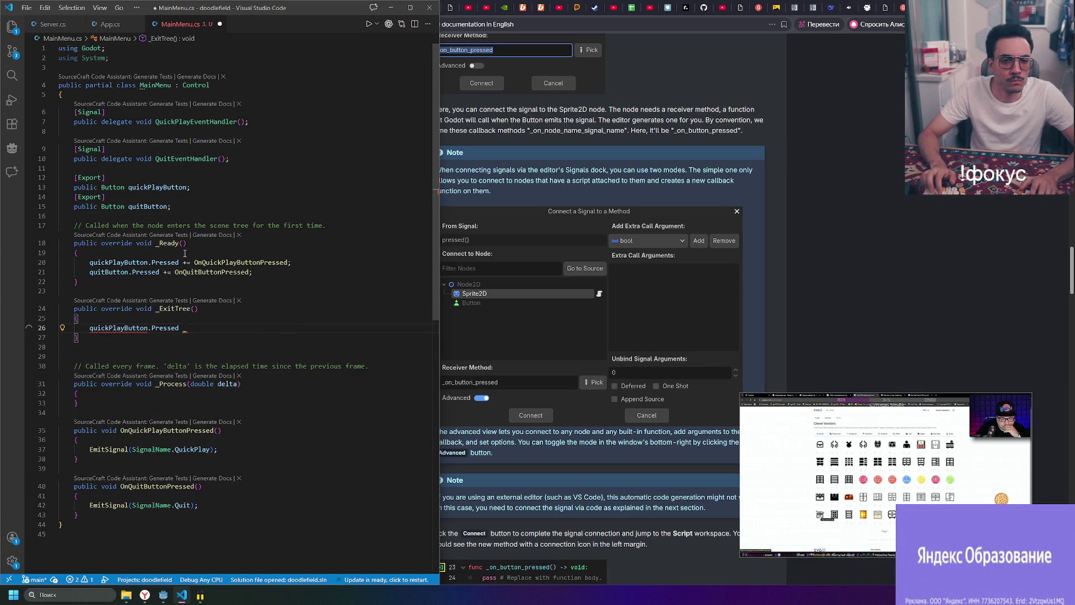
pyautogui.press('BackSpace')
pyautogui.write('-= OnQuickPlayButtonPressed;')
pyautogui.hotkey('ctrl', 's')
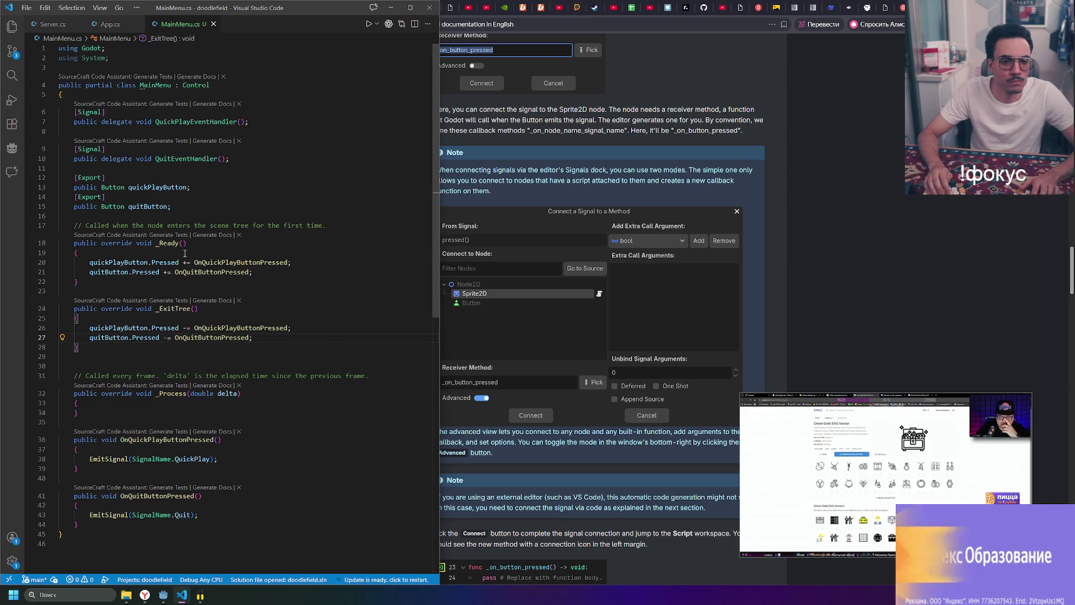
pyautogui.press('Down')
pyautogui.press('Down')
pyautogui.press('BackSpace')
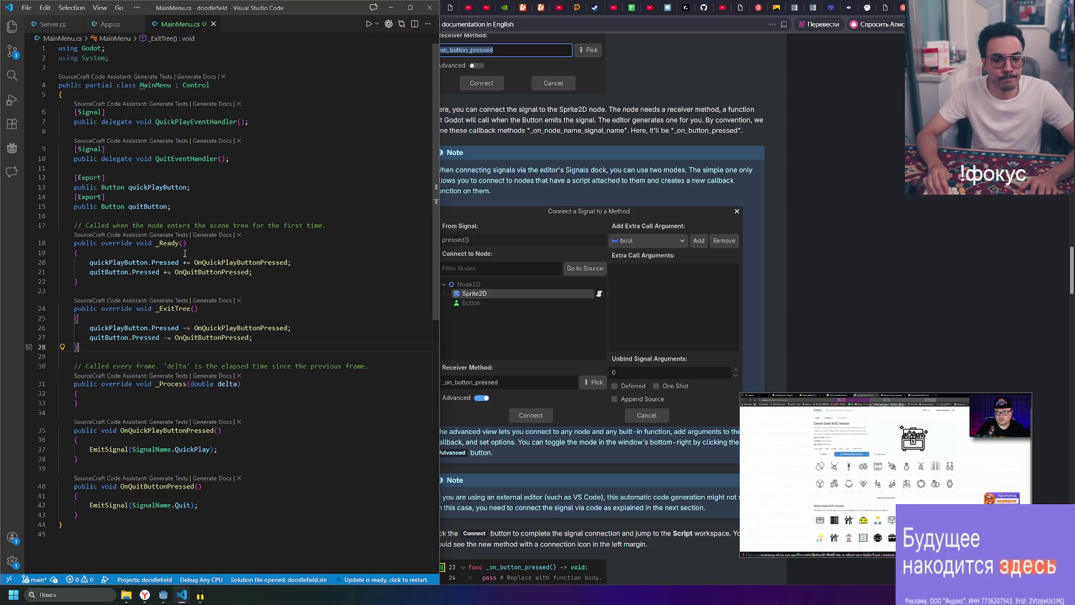
# - Move the empty _Process method below the button handler methods at the class end
pyautogui.press('Down')
pyautogui.press('Down')
pyautogui.press('Down')
pyautogui.scroll(-1, 86, 305)
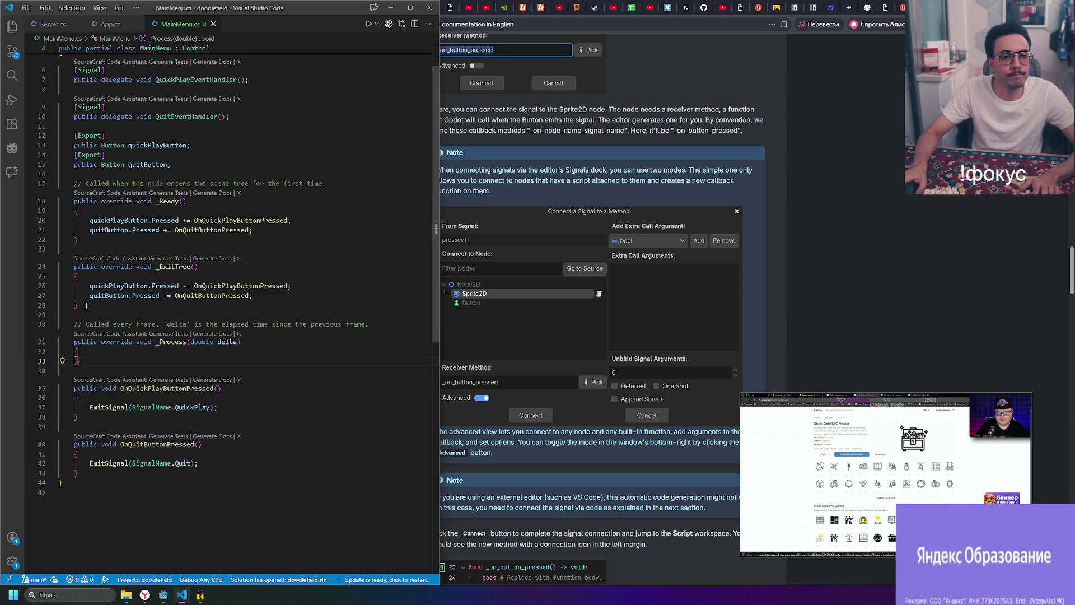
pyautogui.moveTo(82, 361); pyautogui.dragTo(57, 324)
pyautogui.press('BackSpace')
pyautogui.click(129, 455)
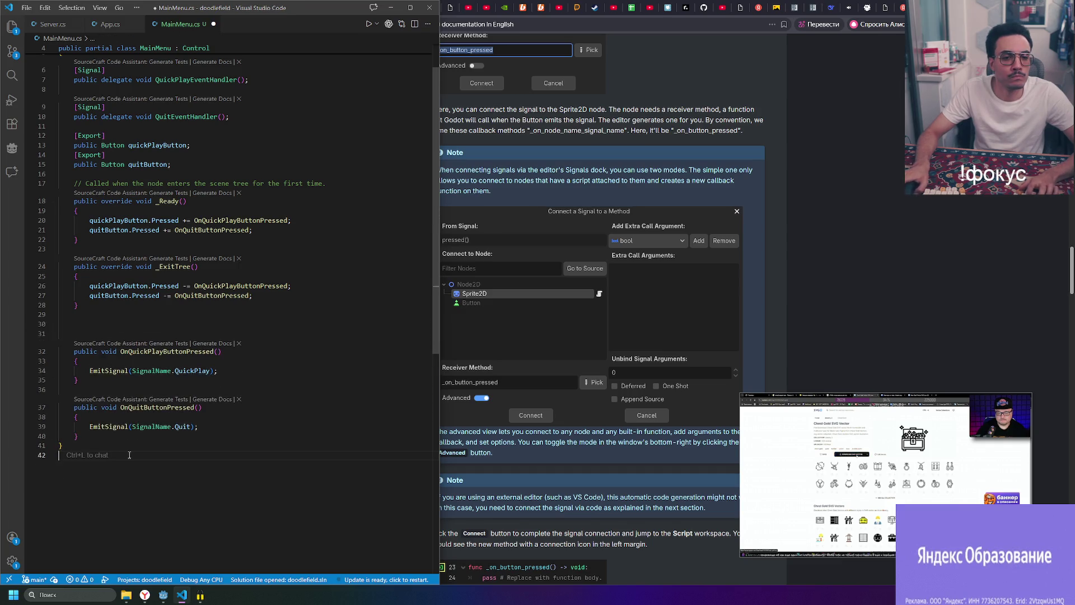
pyautogui.hotkey('ctrl', 'z')
pyautogui.hotkey('ctrl', 'z')
pyautogui.hotkey('ctrl', 'z')
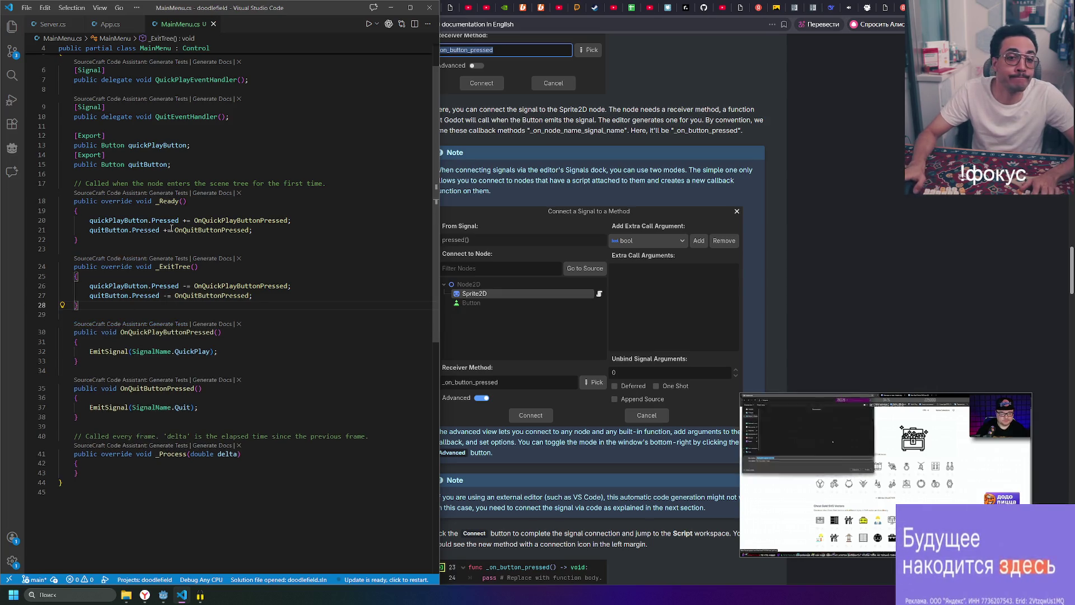
pyautogui.scroll(2, 102, 328)
pyautogui.click(286, 159)
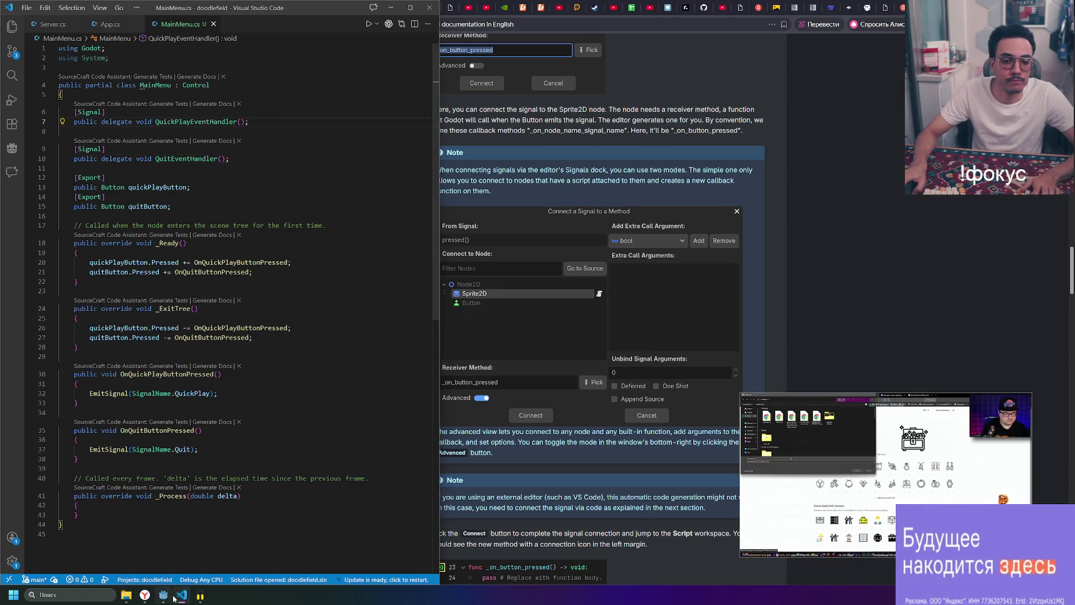
# - Back in Godot, select the MainMenu root node and rebuild the C# project
pyautogui.click(173, 597)
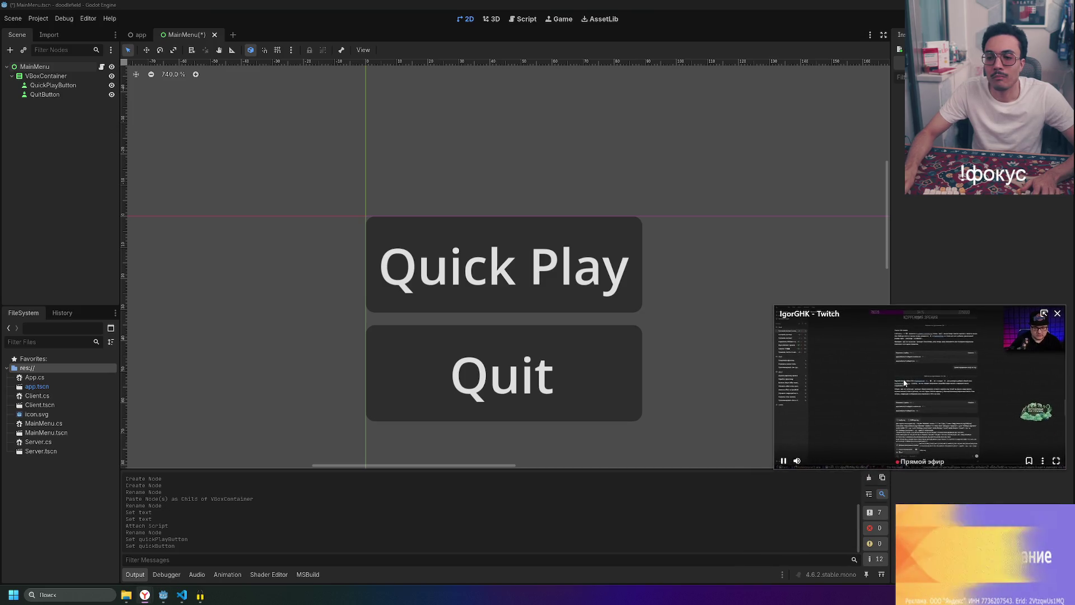
pyautogui.moveTo(145, 595)
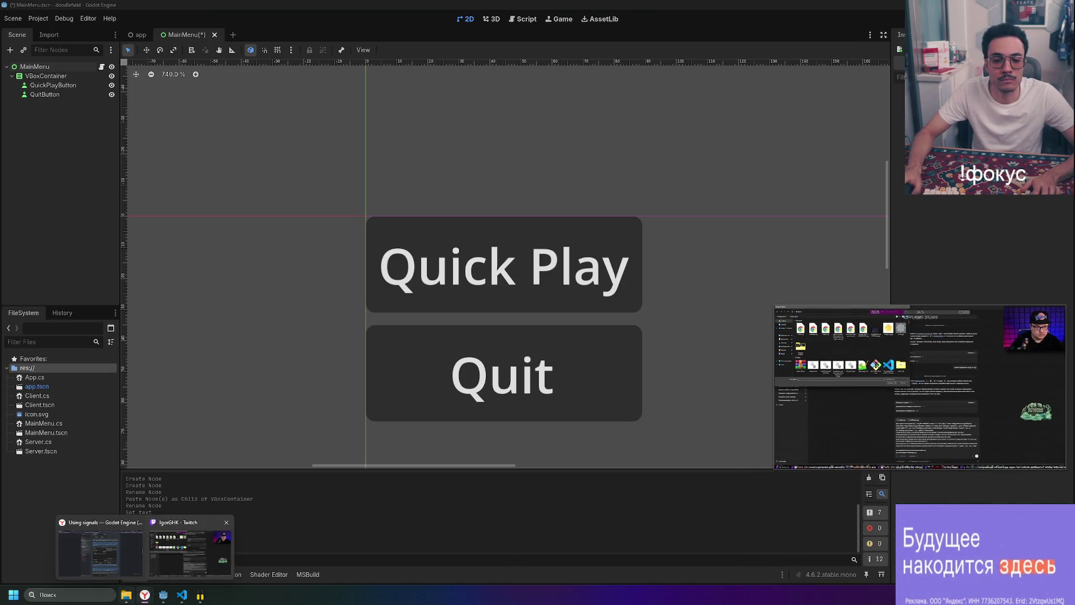
pyautogui.click(46, 76)
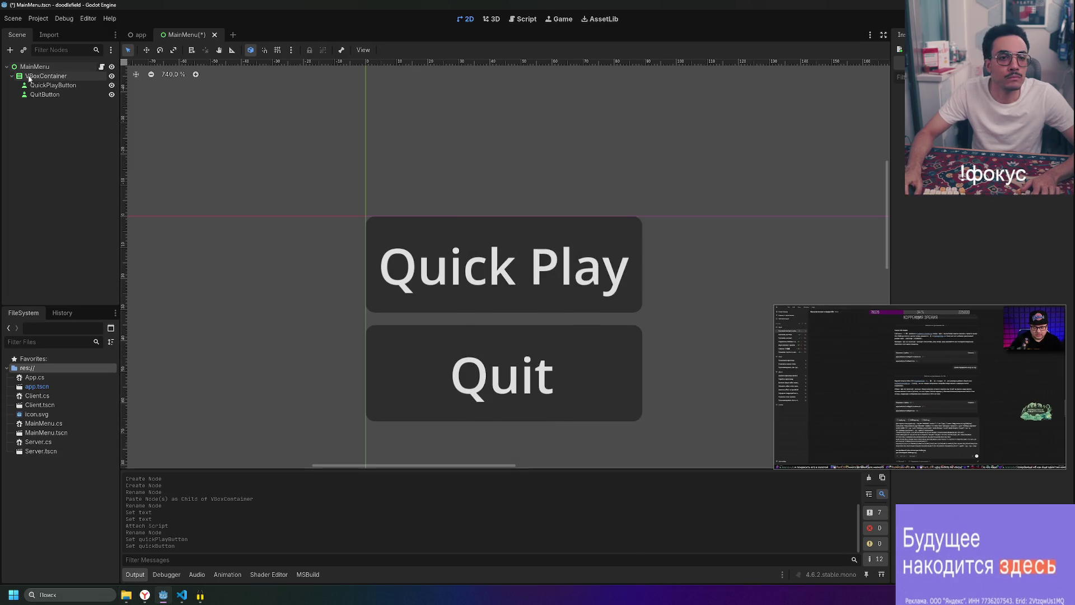
pyautogui.click(361, 213)
pyautogui.press('F5')
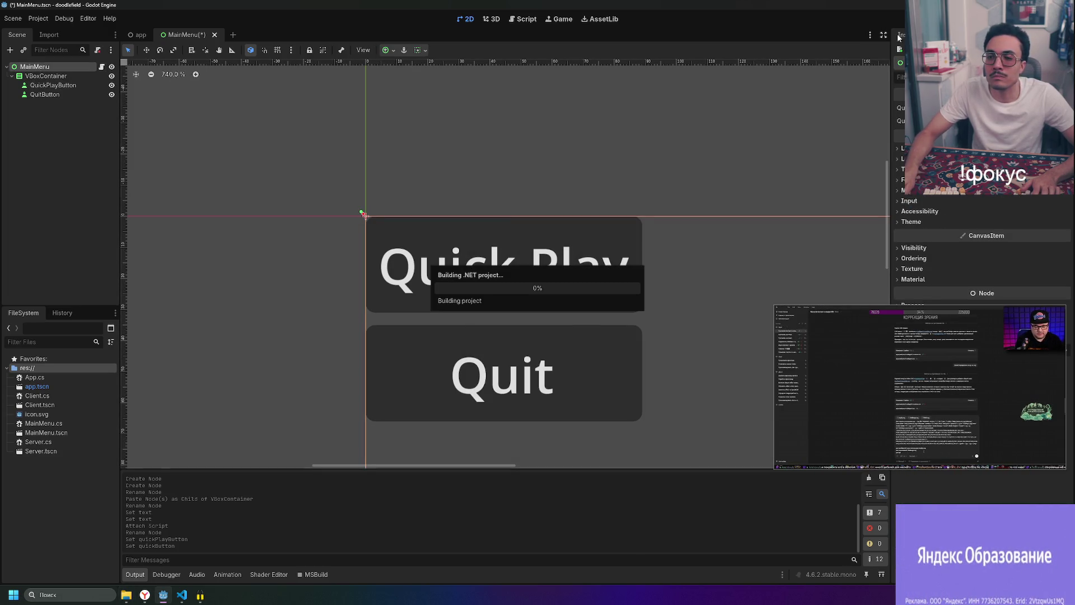
# - Assign the QuitButton node to the quitButton export and save the MainMenu scene
pyautogui.click(985, 120)
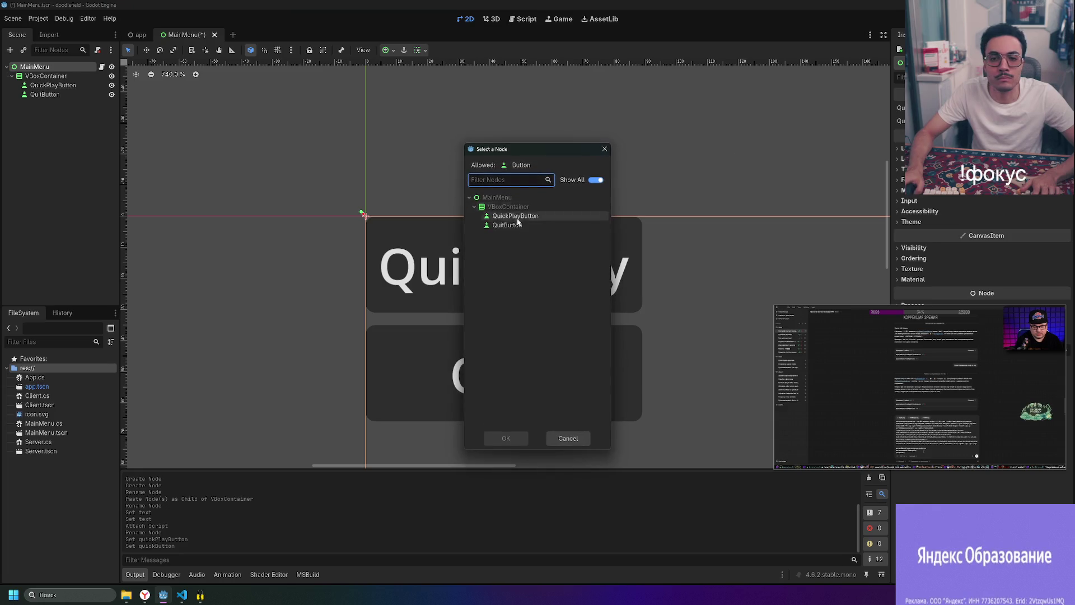
pyautogui.doubleClick(515, 226)
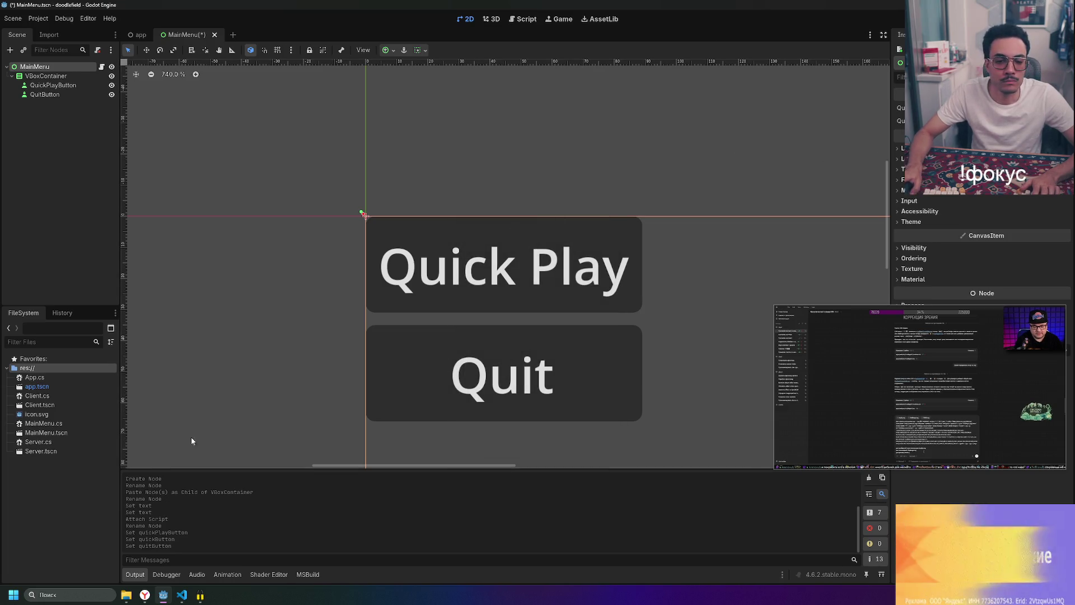
pyautogui.moveTo(182, 600)
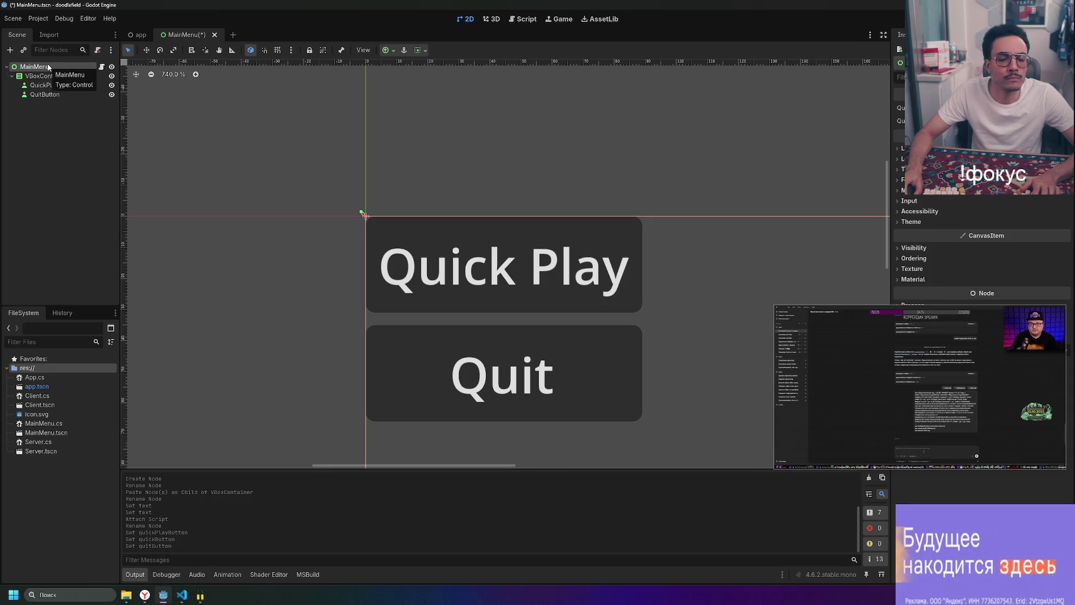
pyautogui.hotkey('ctrl', 's')
# - Clear the scene selection and bring the Godot signals documentation back
pyautogui.click(71, 172)
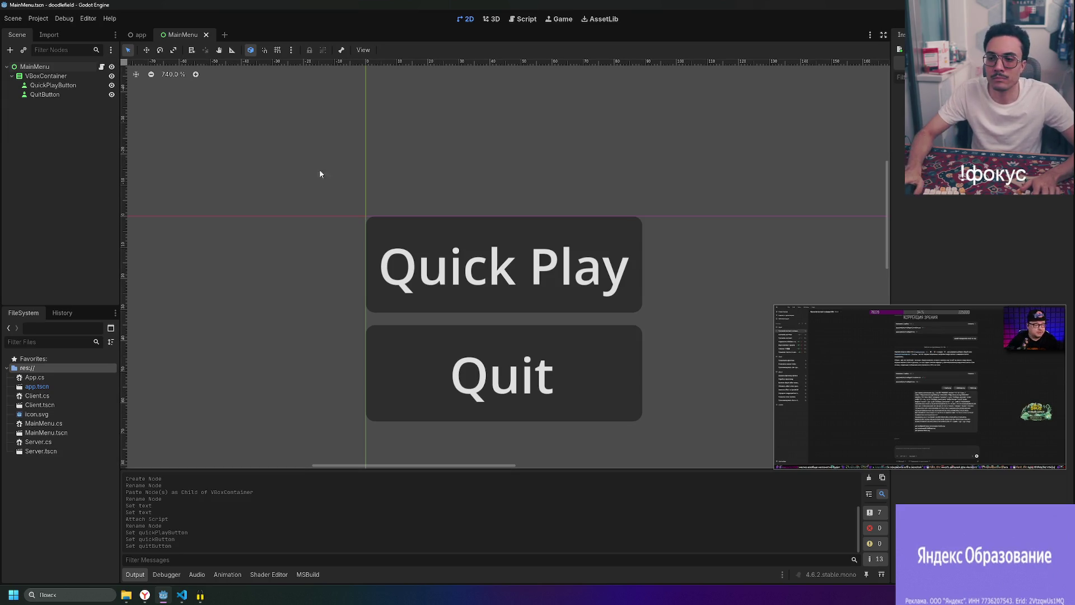
pyautogui.moveTo(901, 409)
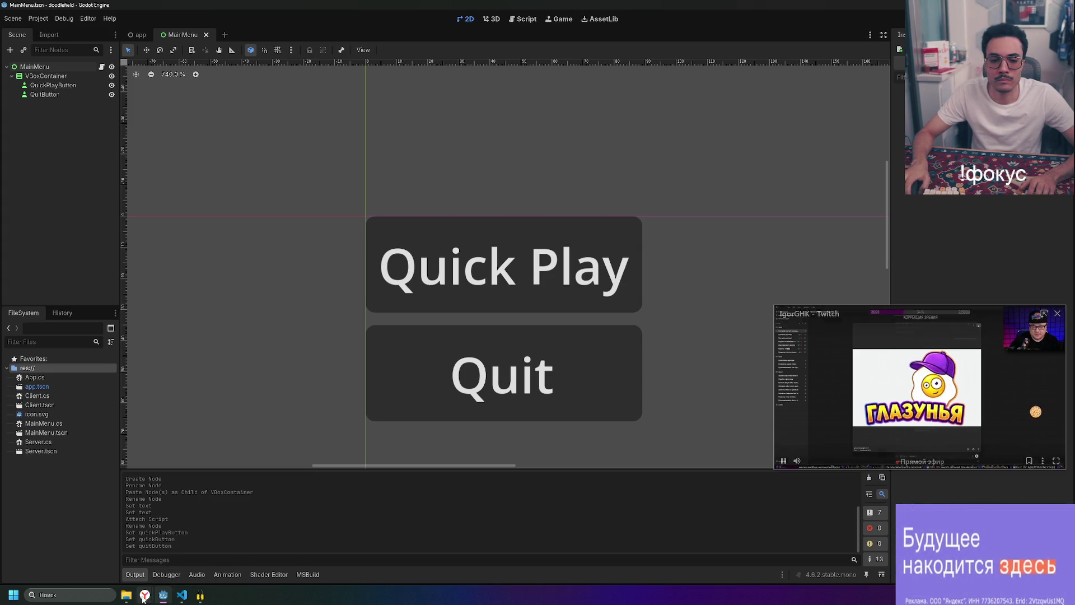
pyautogui.moveTo(144, 597)
pyautogui.click(110, 541)
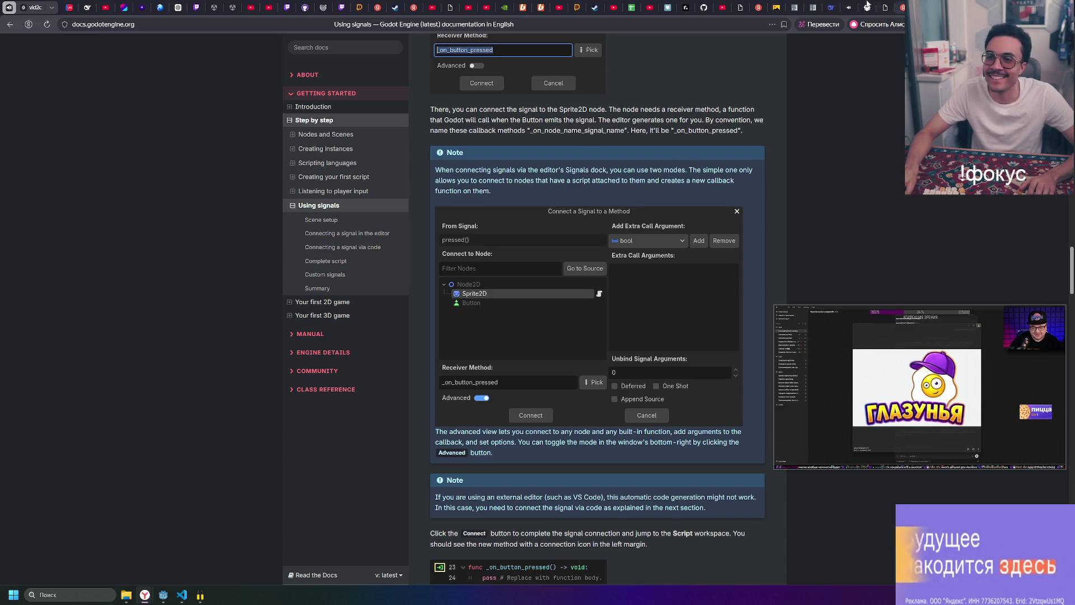
# - Switch the browser from the signals docs to the Twitch stream tab
pyautogui.click(850, 7)
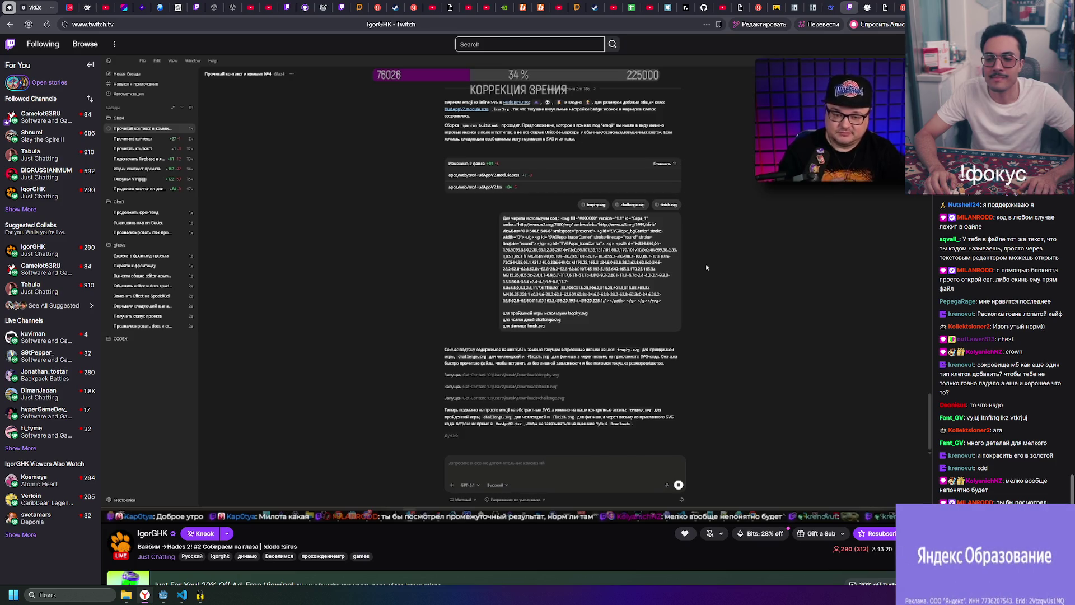
pyautogui.moveTo(282, 349)
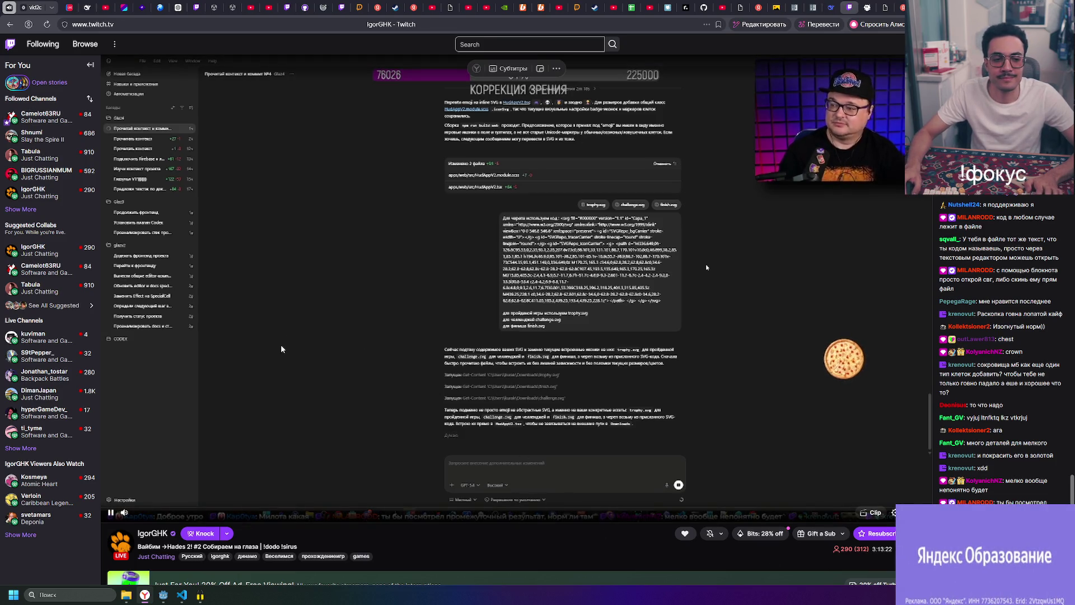
pyautogui.click(184, 597)
pyautogui.click(163, 594)
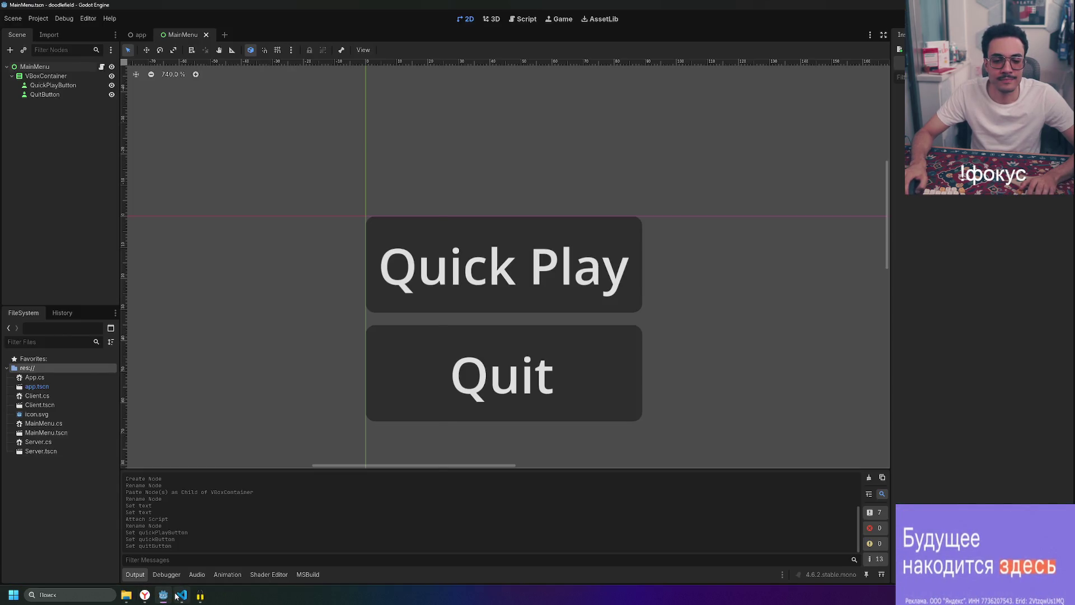
pyautogui.click(176, 596)
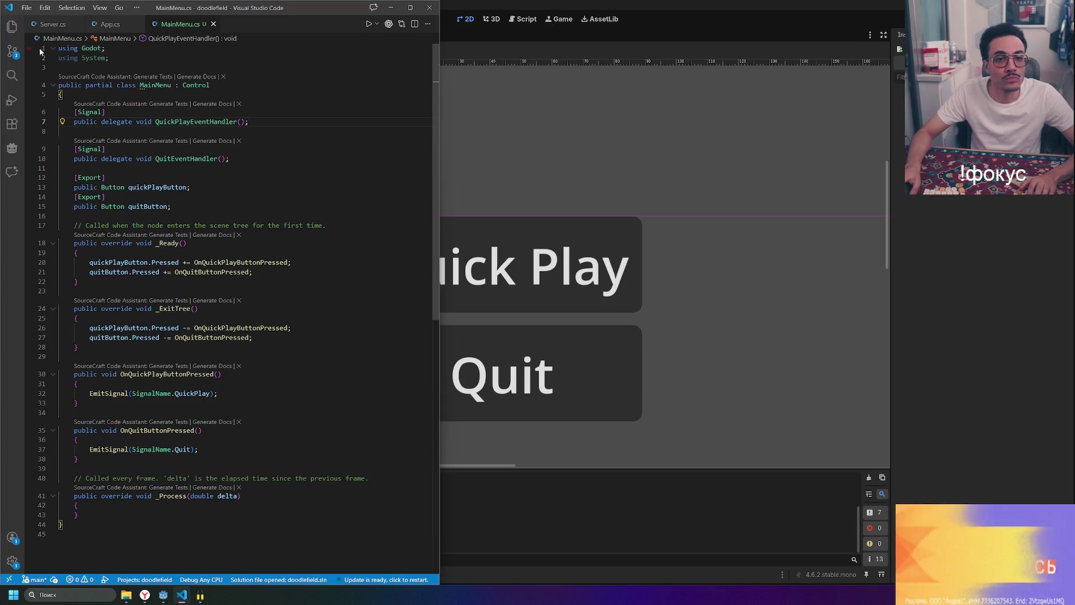
pyautogui.press('Up')
pyautogui.press('Up')
pyautogui.press('Up')
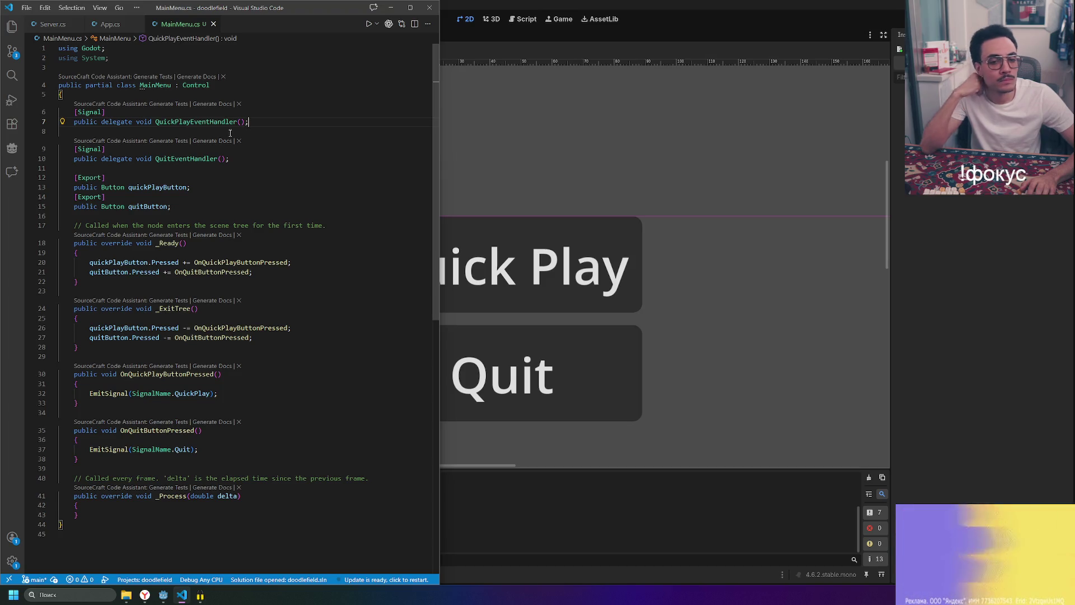
pyautogui.click(144, 597)
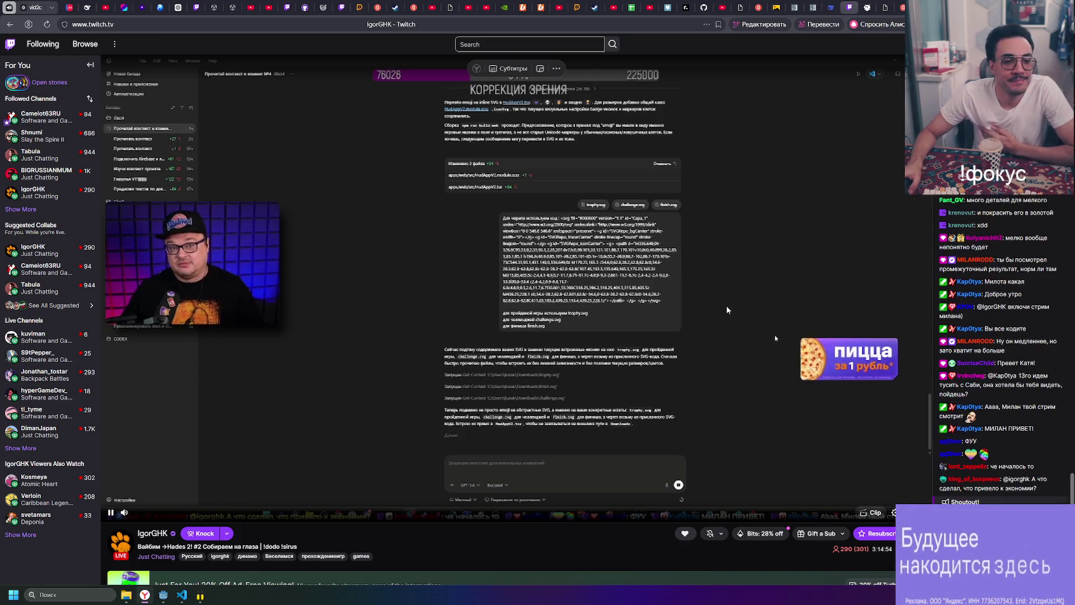
pyautogui.scroll(-4, 900, 492)
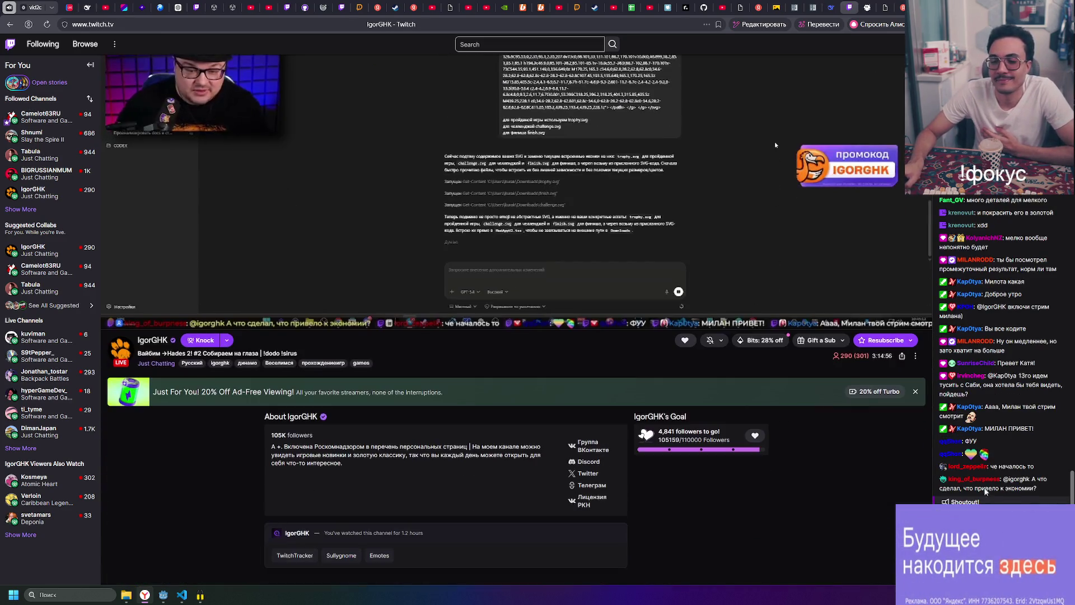
pyautogui.scroll(4, 900, 492)
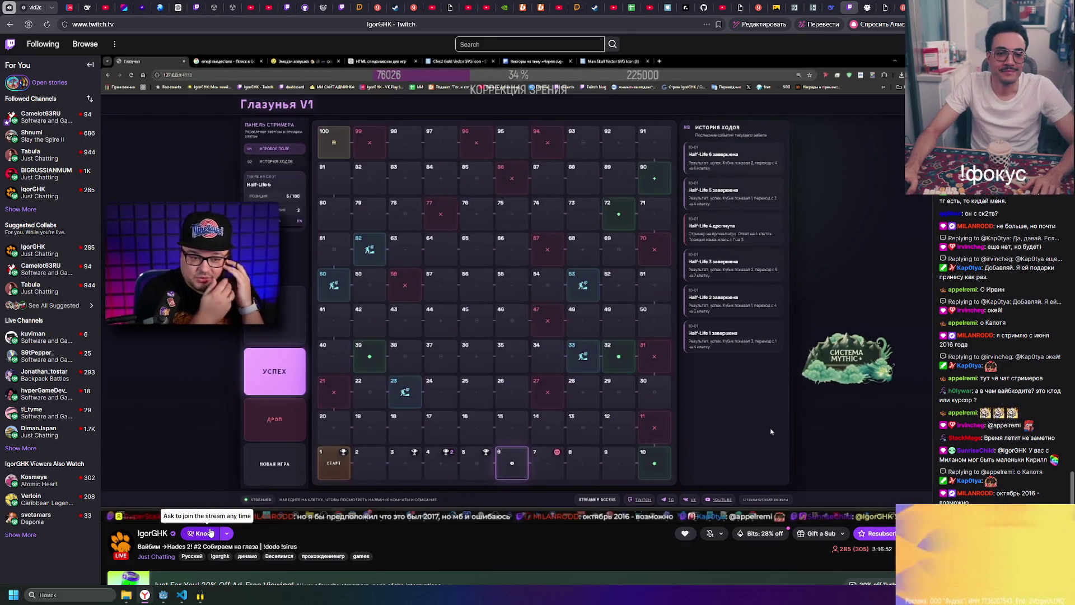
# - Toggle between Godot, the code editor and the stream, collapsing VBoxContainer along the way
pyautogui.click(178, 596)
pyautogui.click(163, 595)
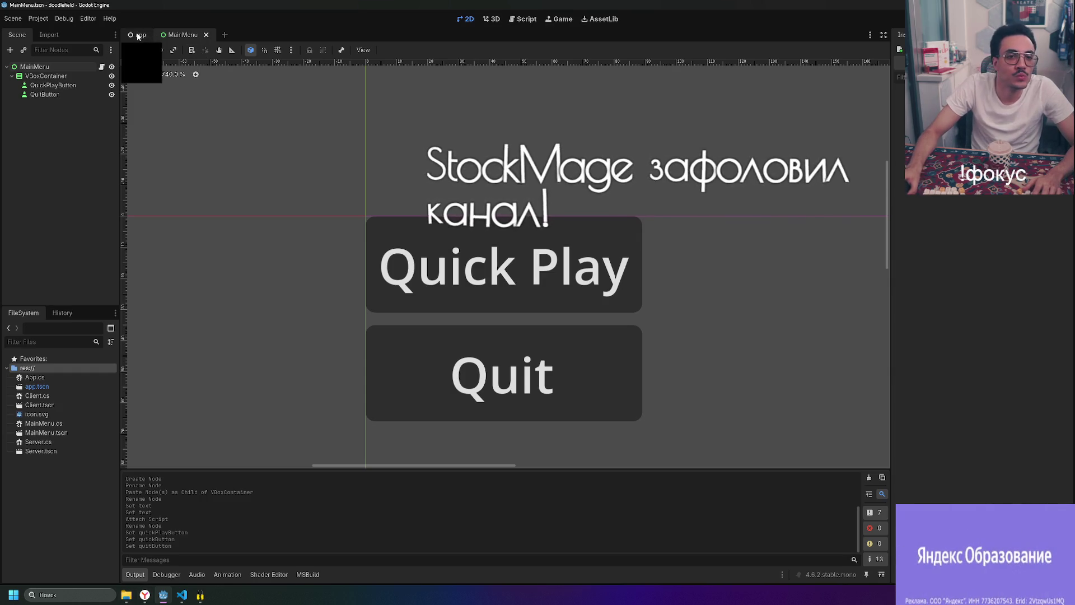
pyautogui.click(12, 77)
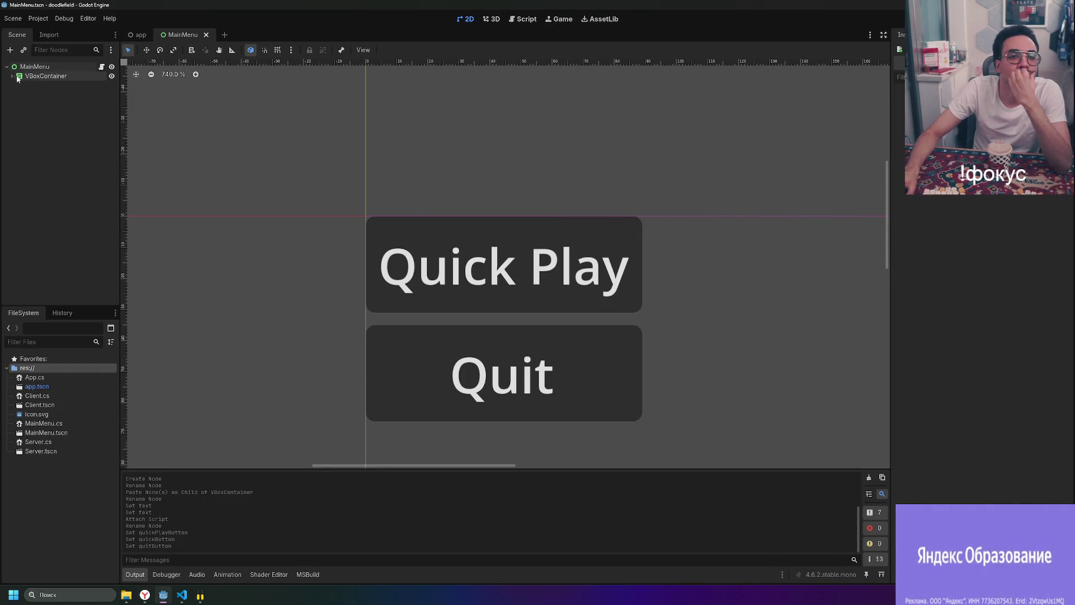
pyautogui.click(161, 594)
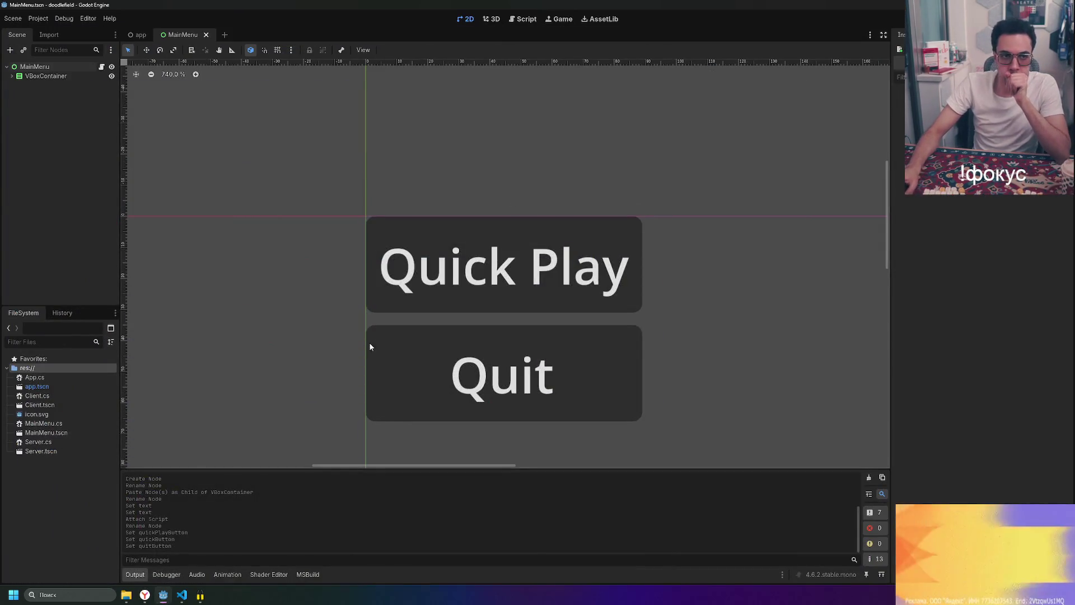
pyautogui.click(183, 599)
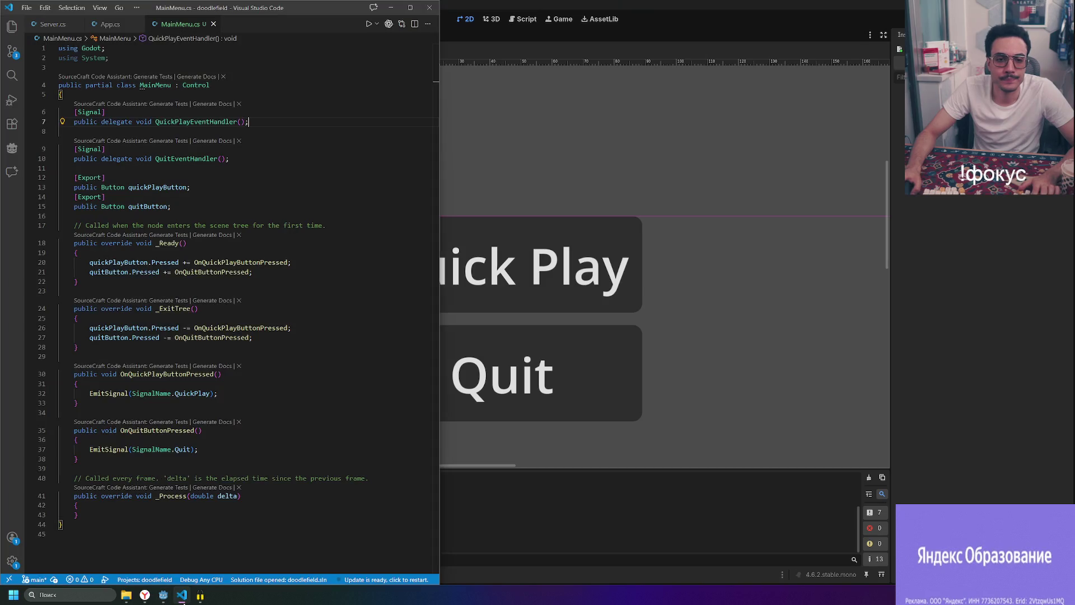
pyautogui.click(182, 600)
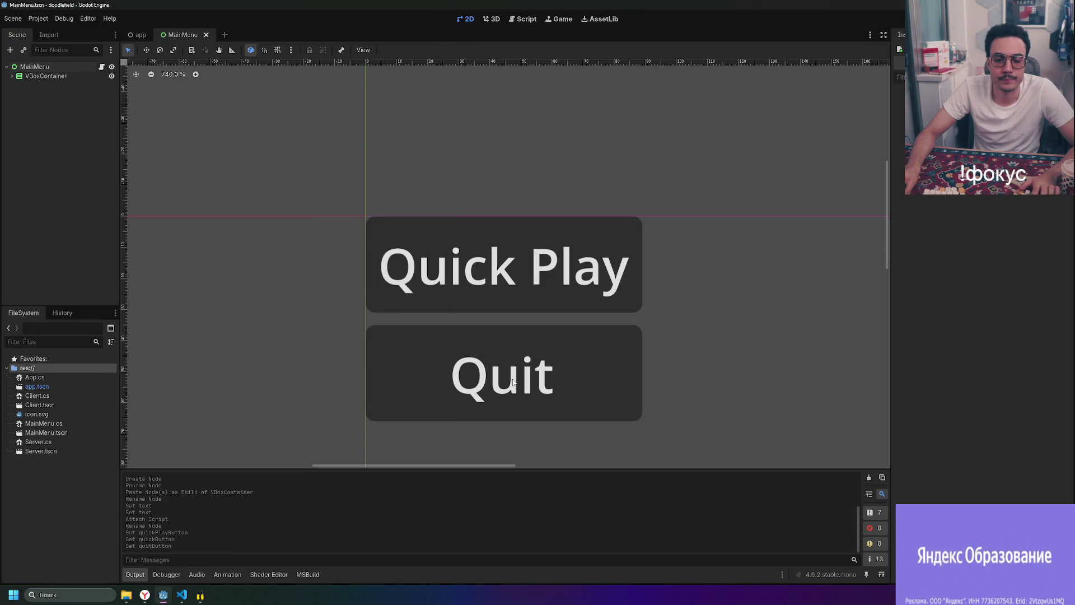
# - Expand VBoxContainer, select the MainMenu root and review its signals in the Node dock
pyautogui.click(12, 77)
pyautogui.click(12, 77)
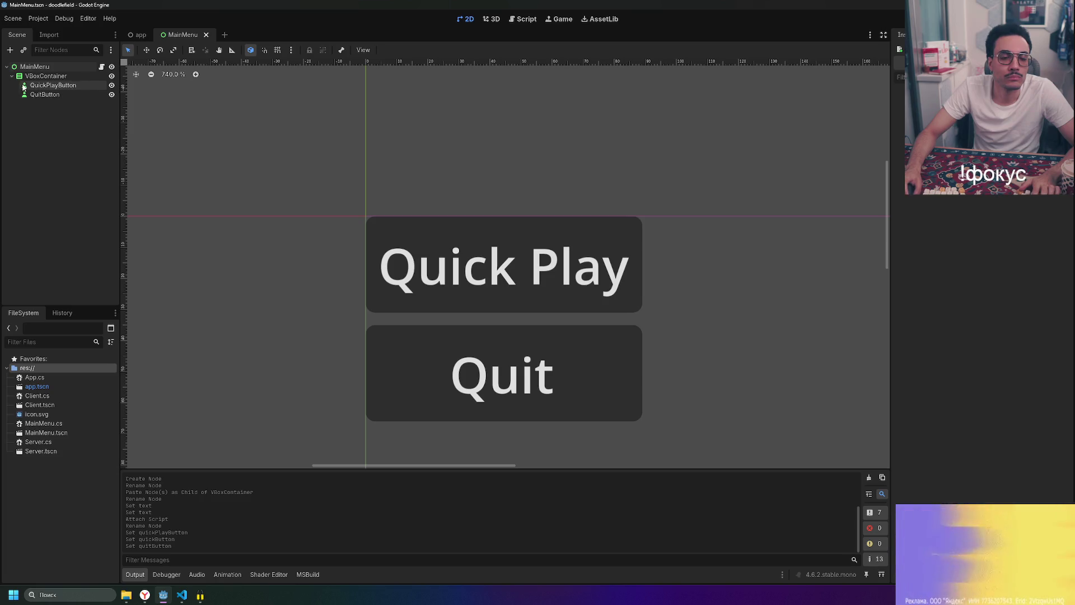
pyautogui.click(30, 67)
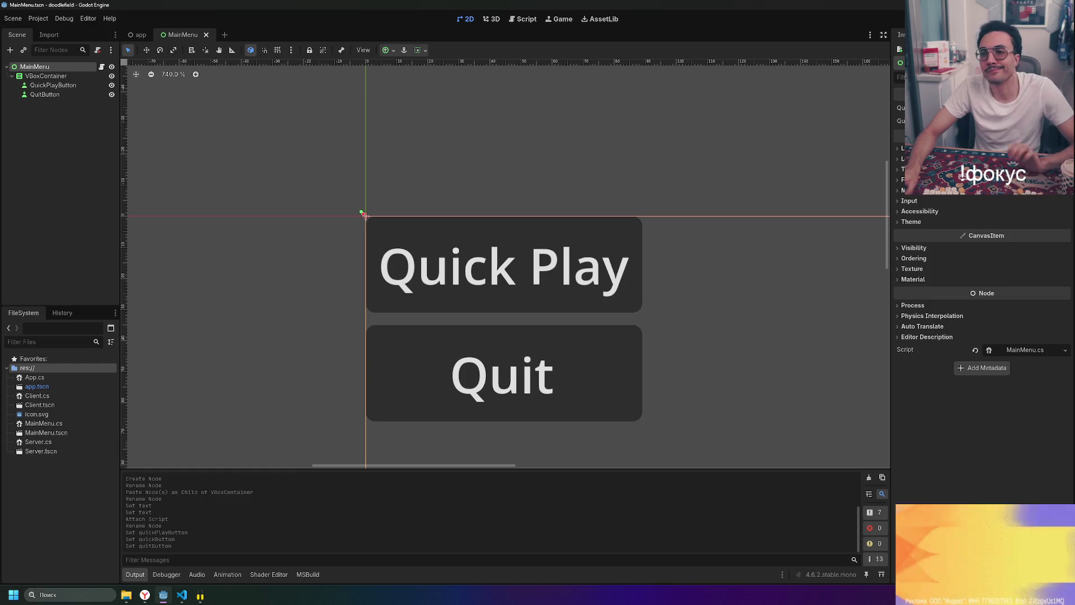
pyautogui.click(944, 35)
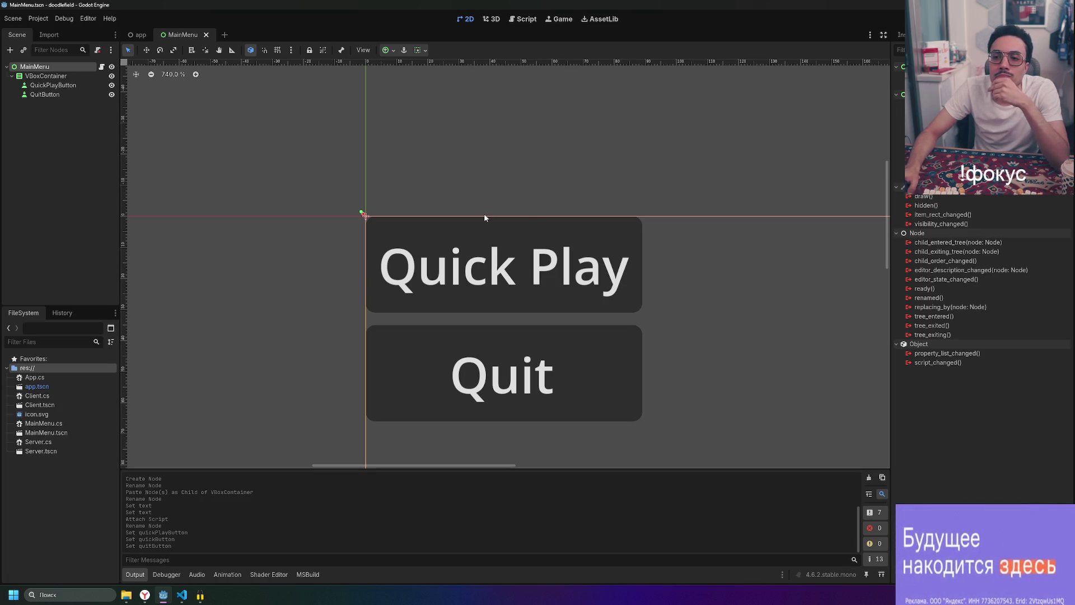
pyautogui.click(46, 173)
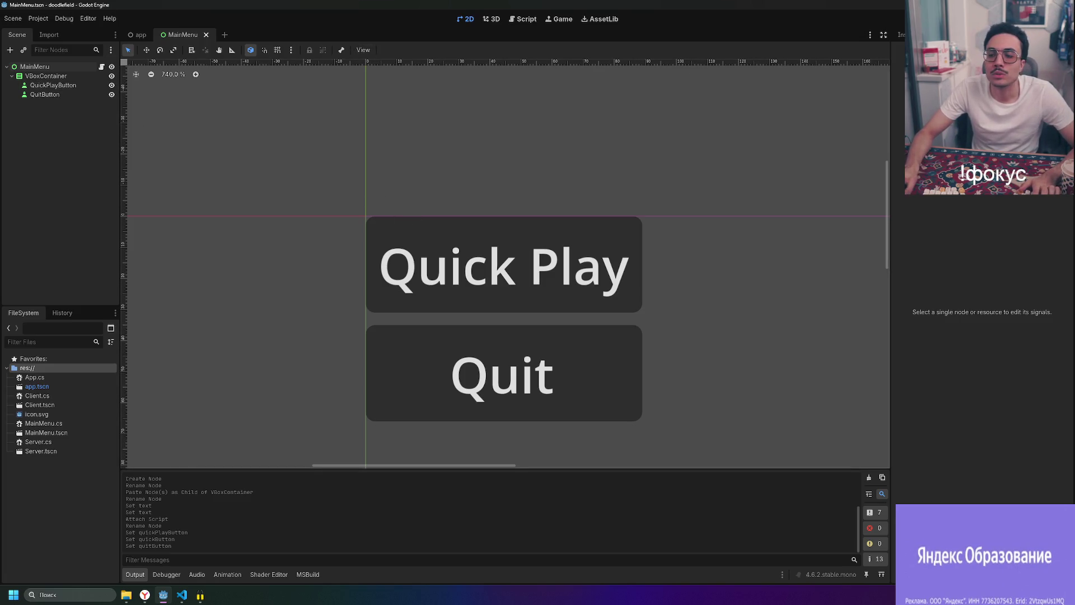
pyautogui.hotkey('ctrl', 'shift', 'o')
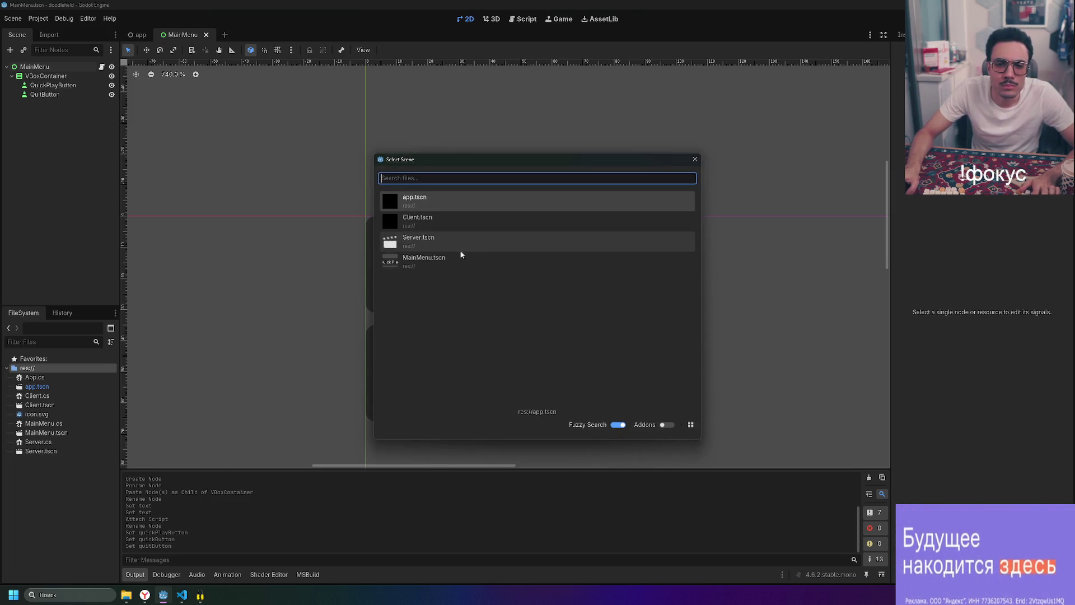
# - Run the project with MainMenu.tscn as the scene, then return to MainMenu.cs
pyautogui.doubleClick(448, 261)
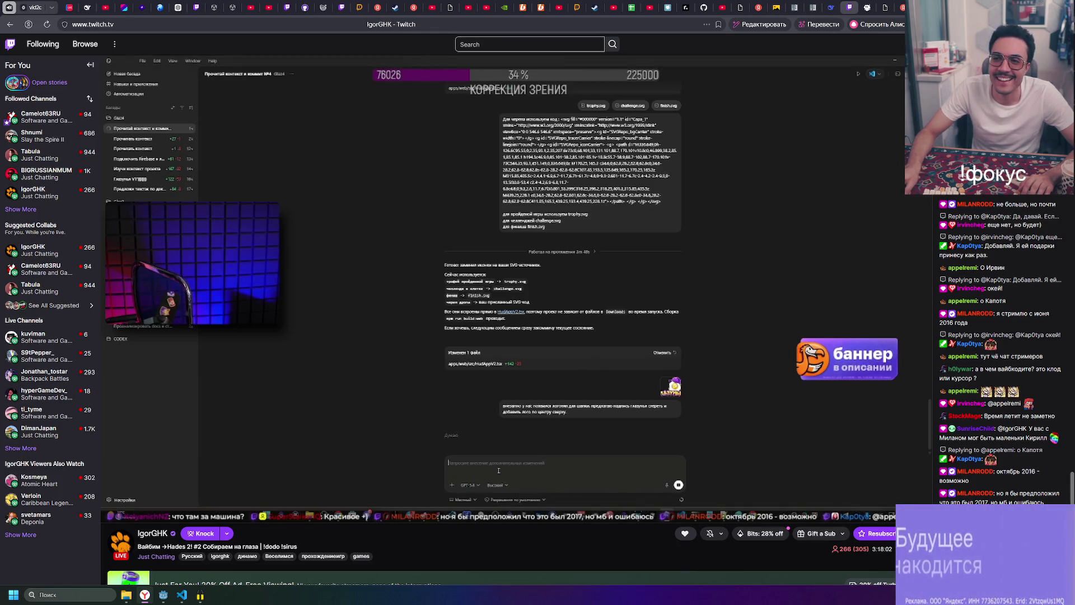
pyautogui.hotkey('alt', 'Tab')
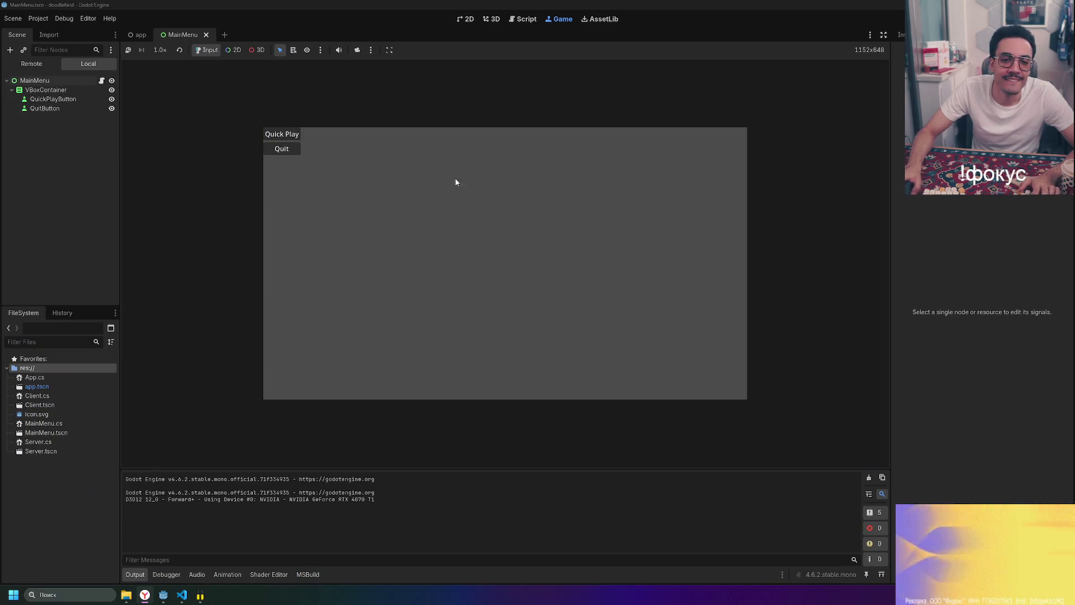
pyautogui.click(190, 603)
# - Add GD.Print("Quick play button pressed") below the QuickPlay EmitSignal call
pyautogui.click(233, 395)
pyautogui.press('Return')
pyautogui.write('П')
pyautogui.press('BackSpace')
pyautogui.write('GD.')
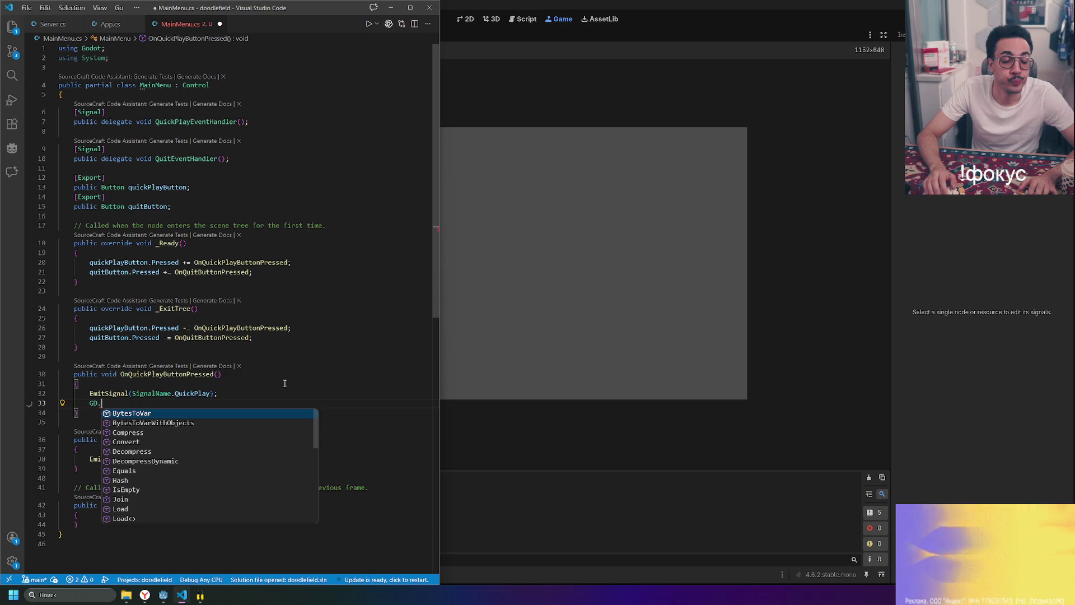
pyautogui.write('L')
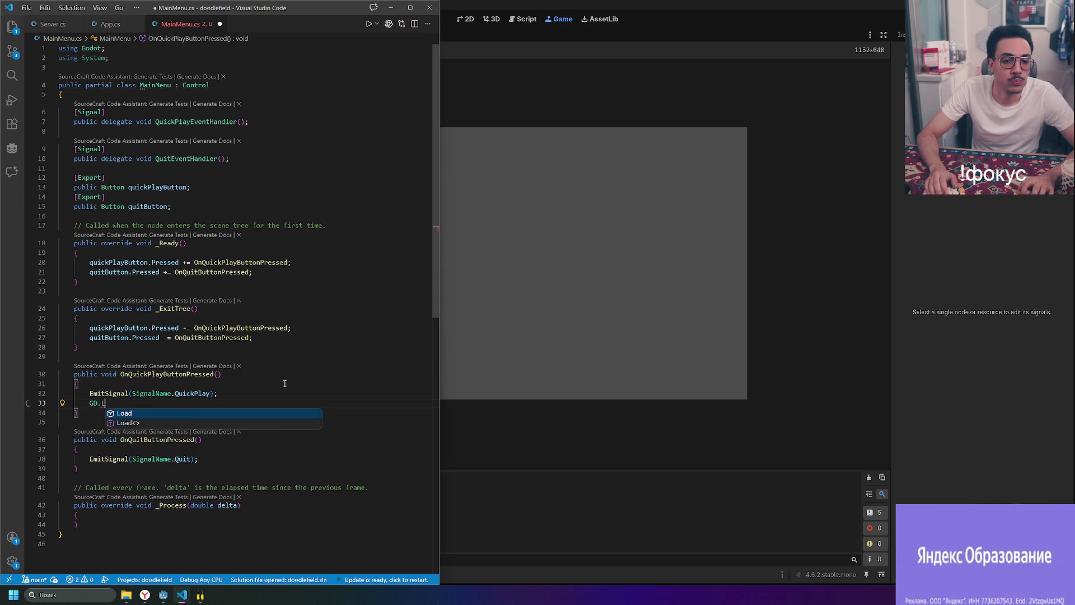
pyautogui.write('.')
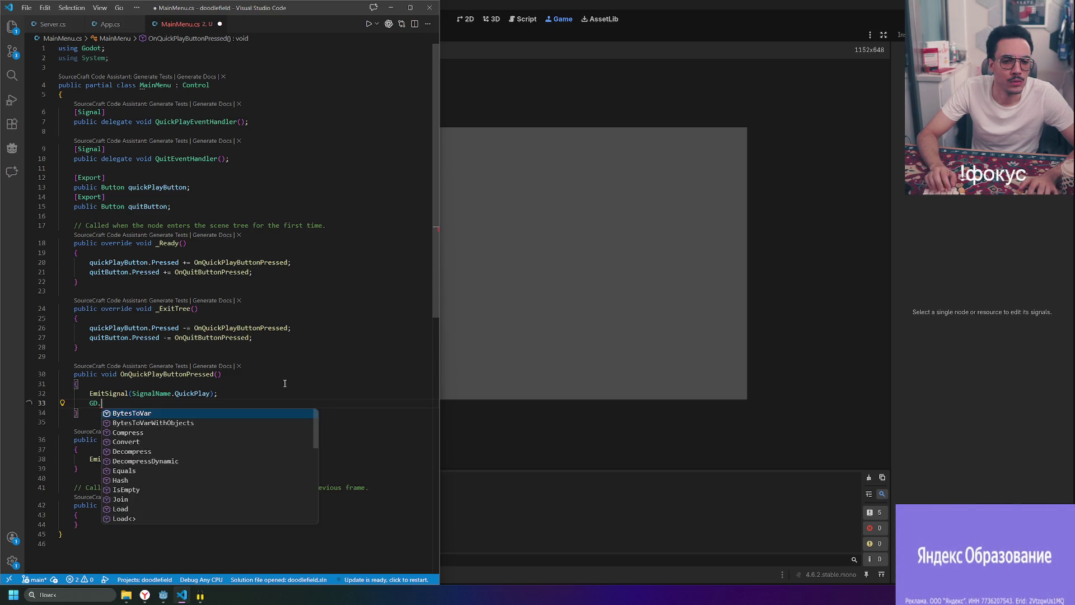
pyautogui.press('Up')
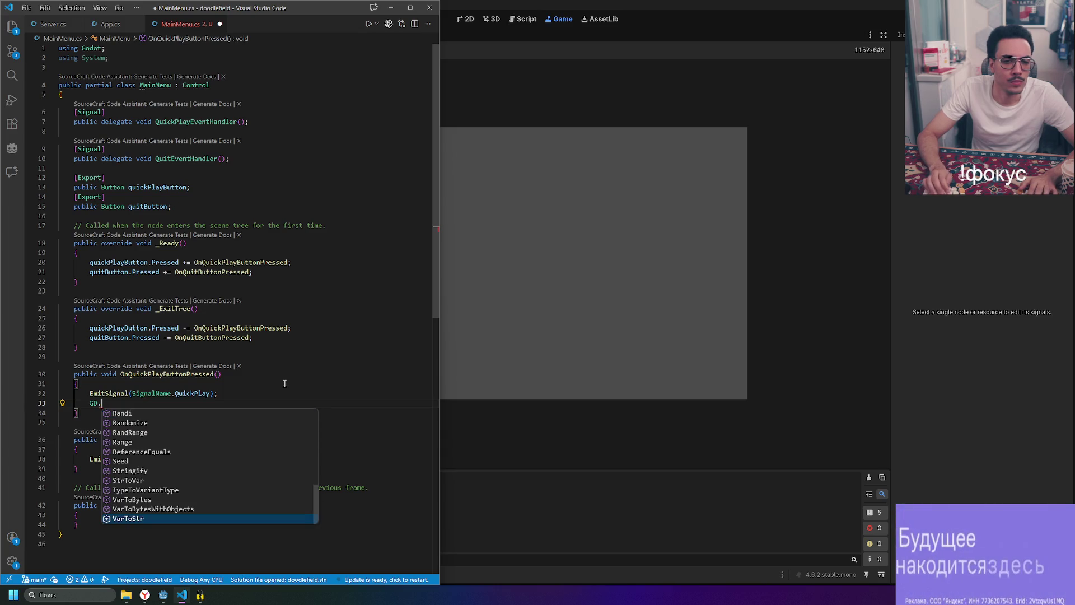
pyautogui.press('Down')
pyautogui.write('w')
pyautogui.press('BackSpace')
pyautogui.write('P')
pyautogui.press('BackSpace')
pyautogui.write('P')
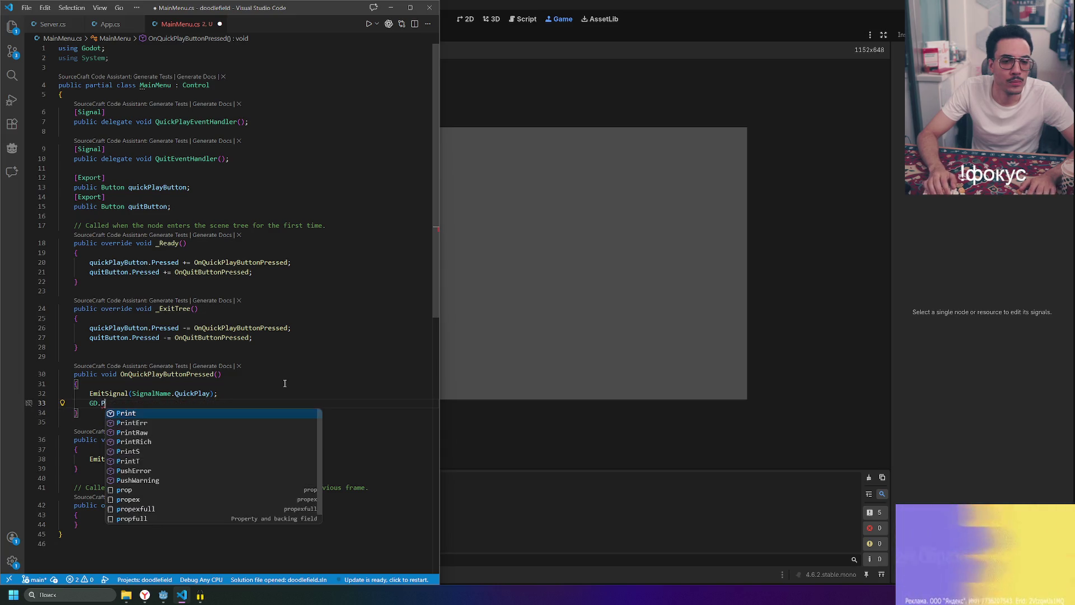
pyautogui.press('Tab')
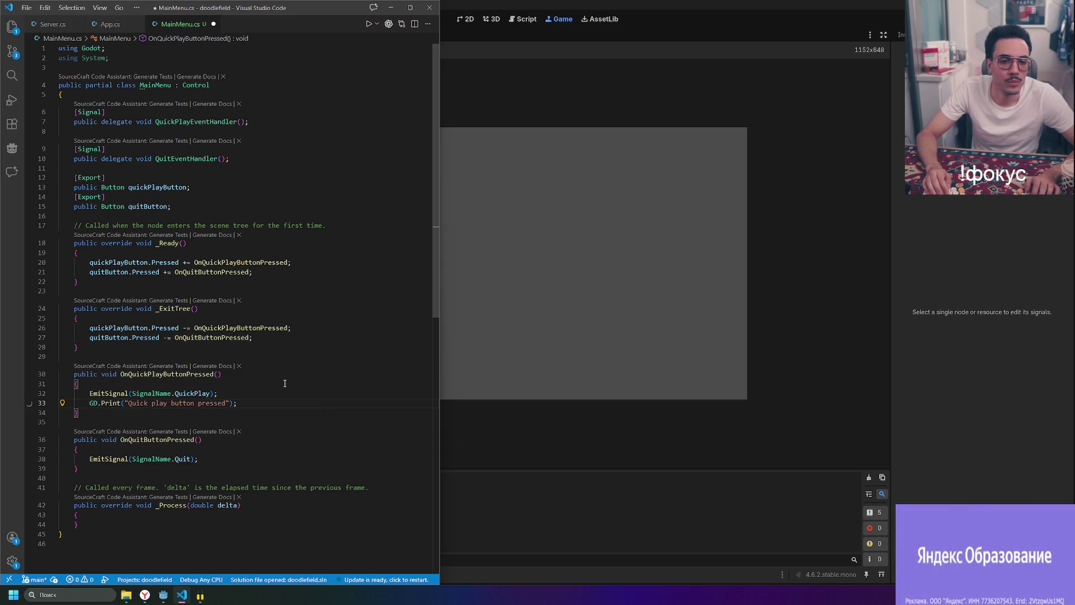
# - Add GD.Print("Quit button pressed"); to the Quit handler and build and run
pyautogui.press('Return')
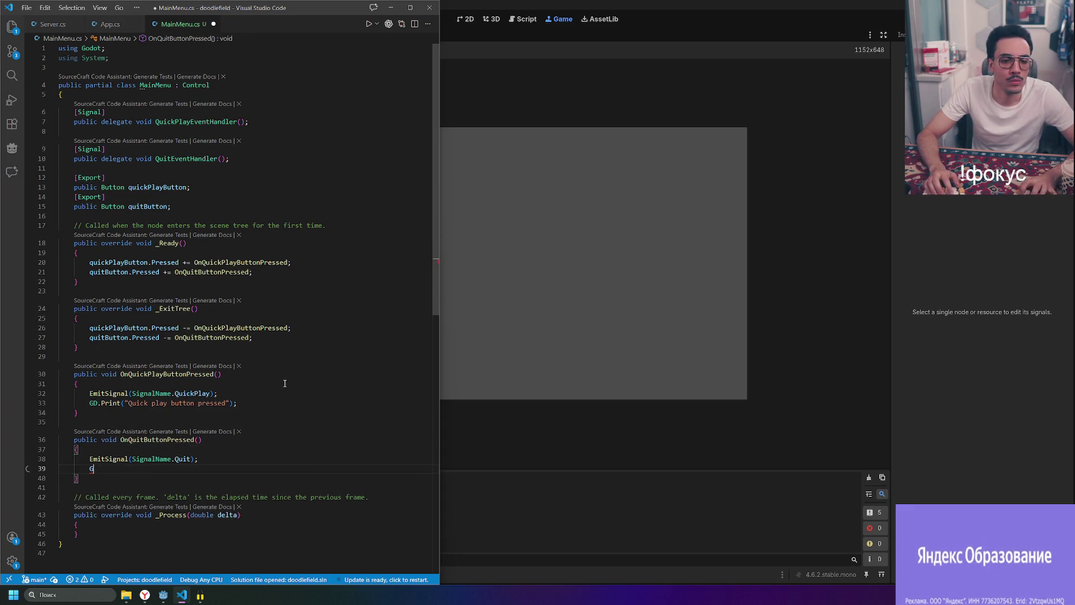
pyautogui.write('D.')
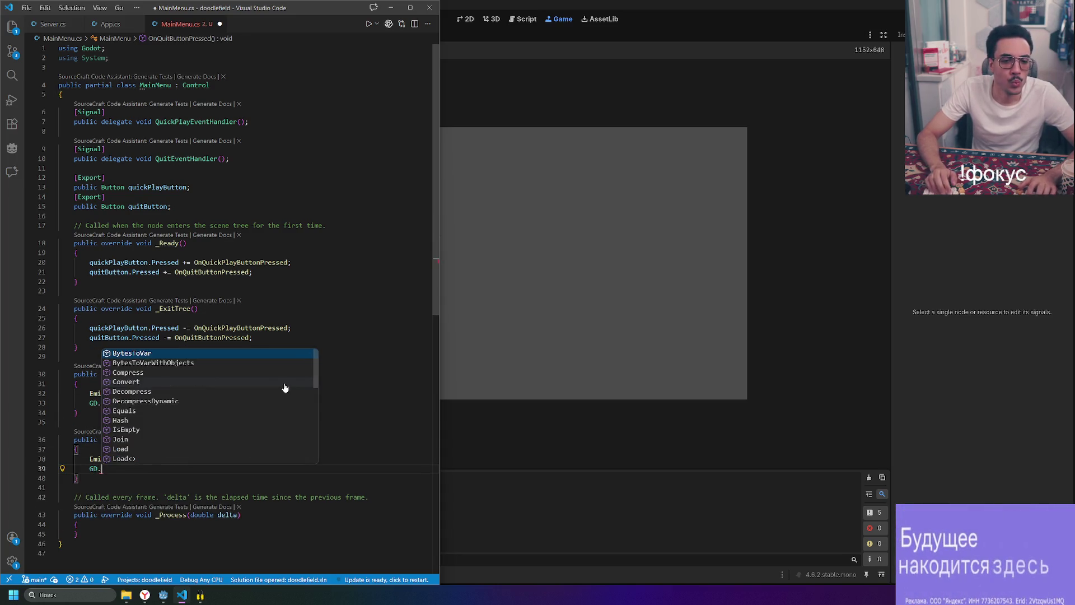
pyautogui.write('Pr')
pyautogui.press('Tab')
pyautogui.write('(')
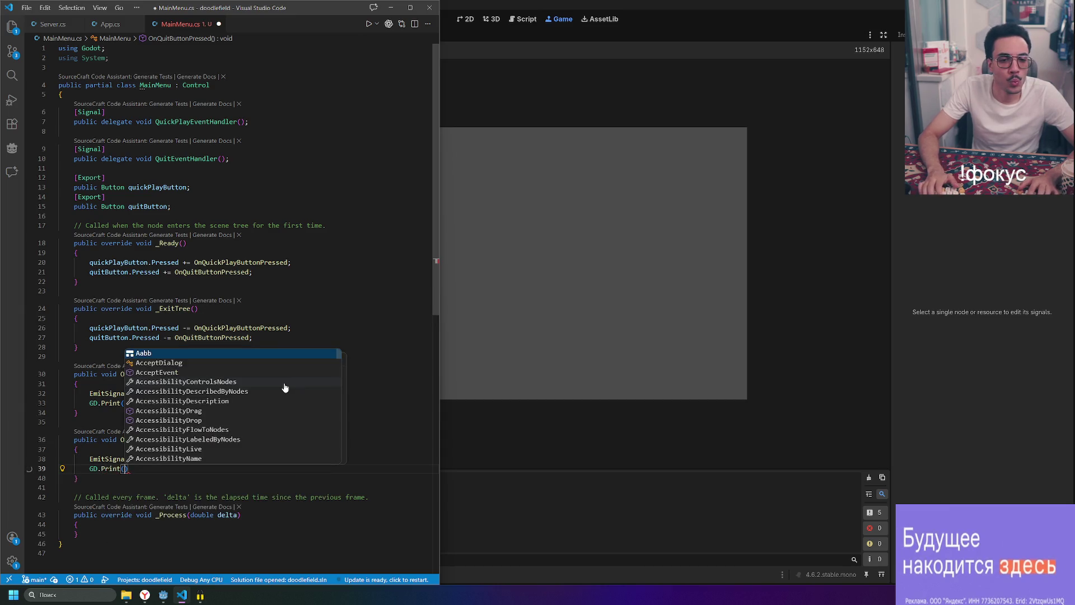
pyautogui.write('"Quit button pressed");')
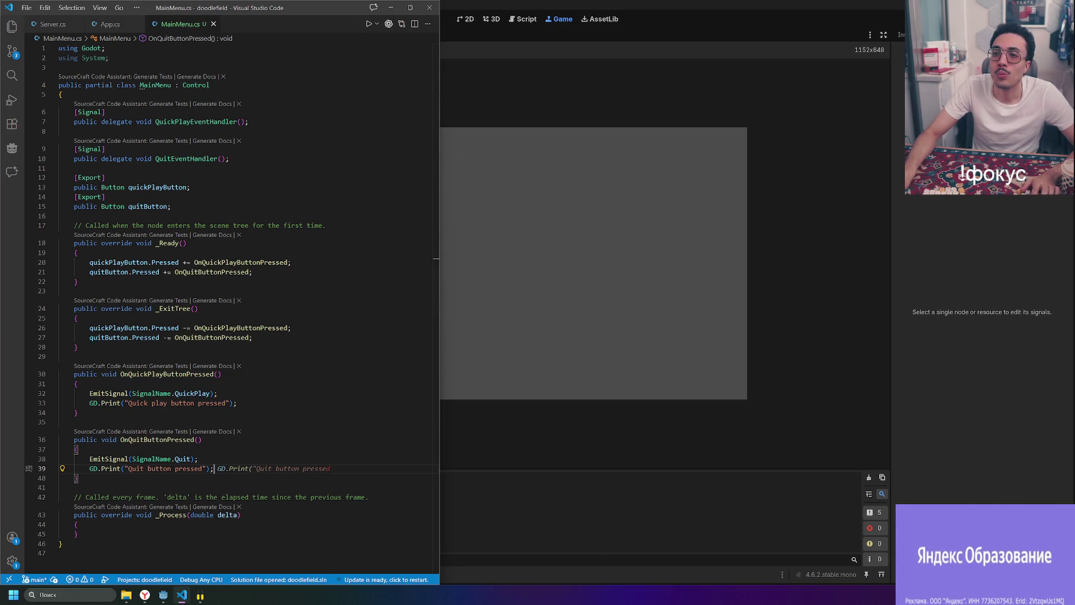
pyautogui.press('F5')
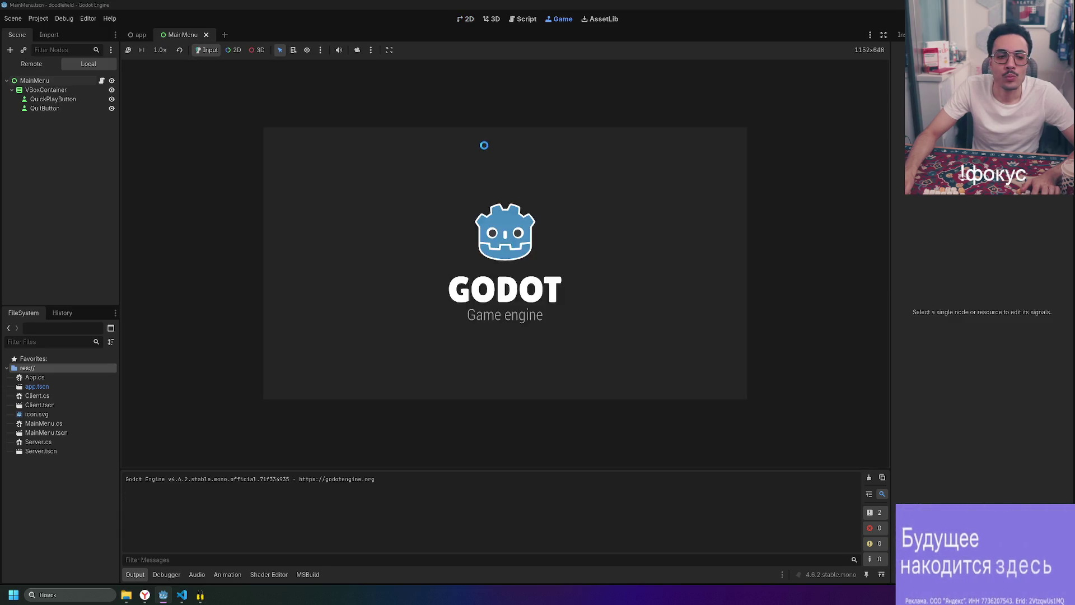
# - Test Quit in the running game, delete both GD.Print lines, and close the MainMenu scene
pyautogui.click(281, 148)
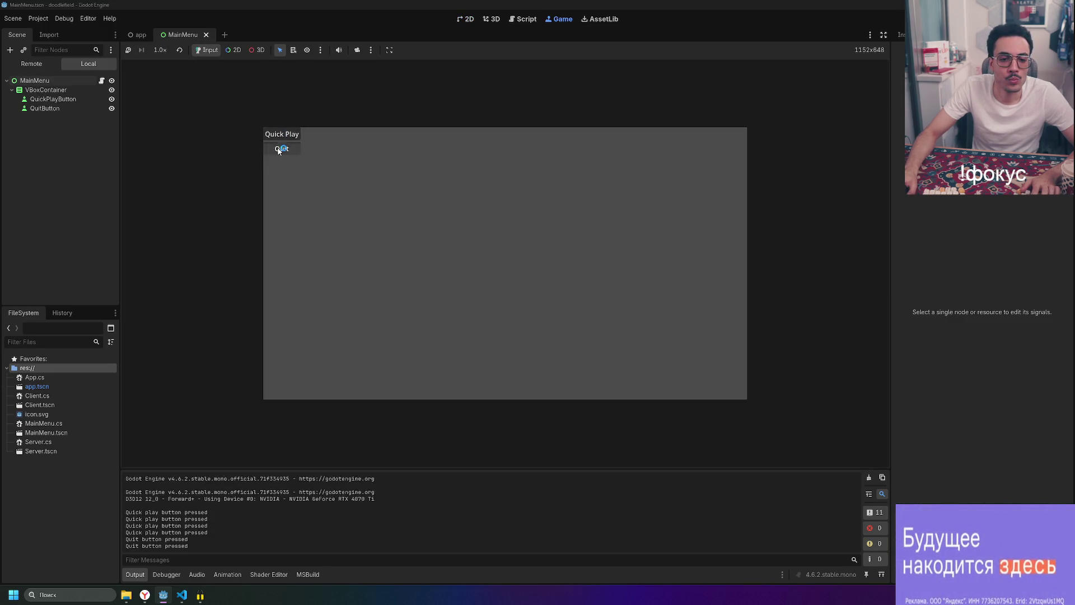
pyautogui.hotkey('alt', 'Tab')
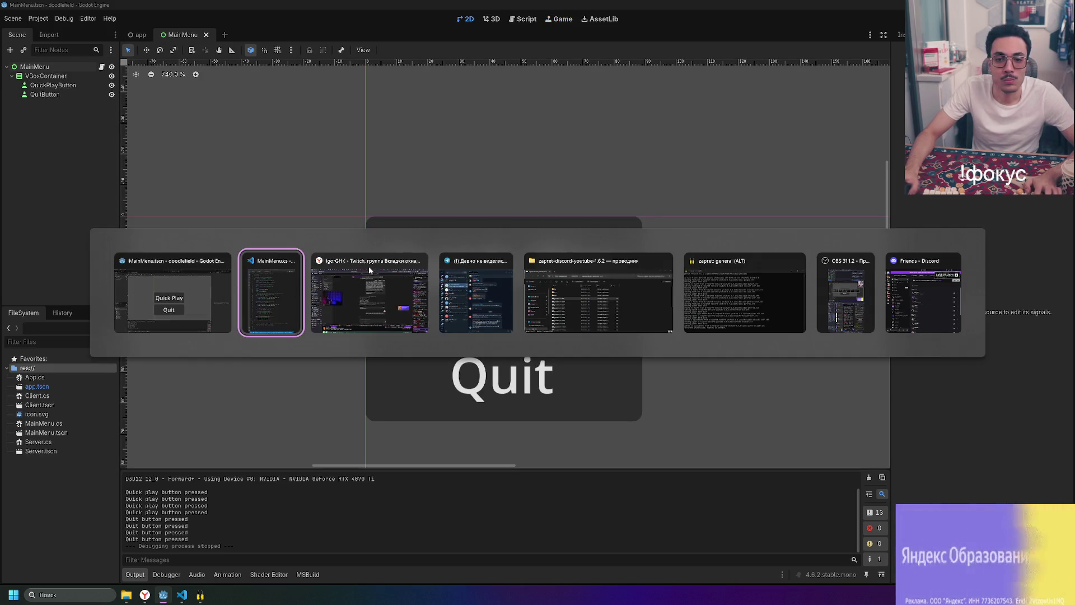
pyautogui.hotkey('ctrl', 'shift', 'k')
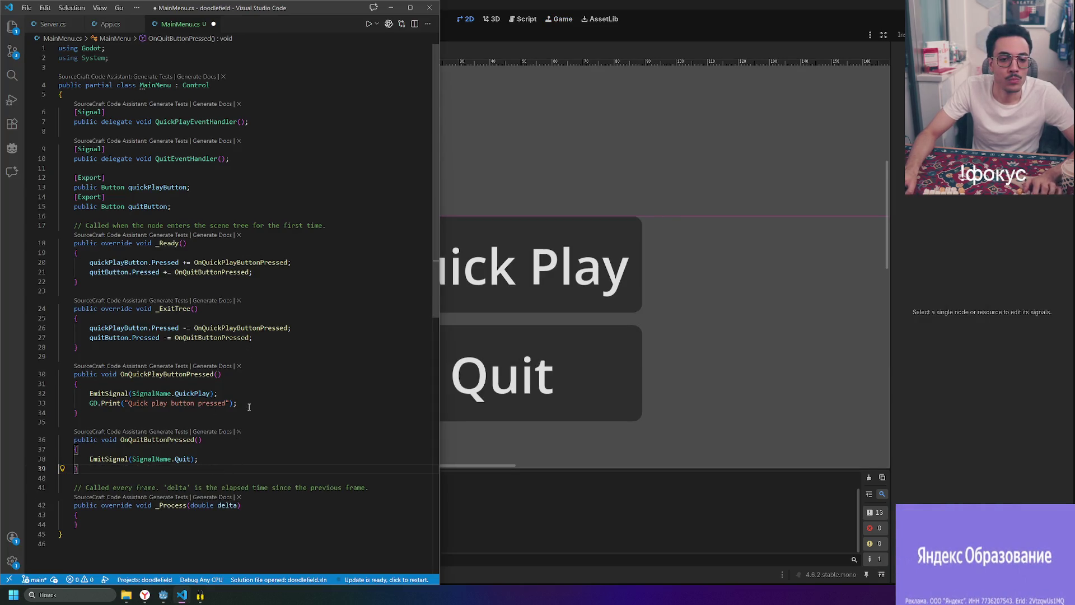
pyautogui.click(249, 403)
pyautogui.hotkey('ctrl', 'shift', 'k')
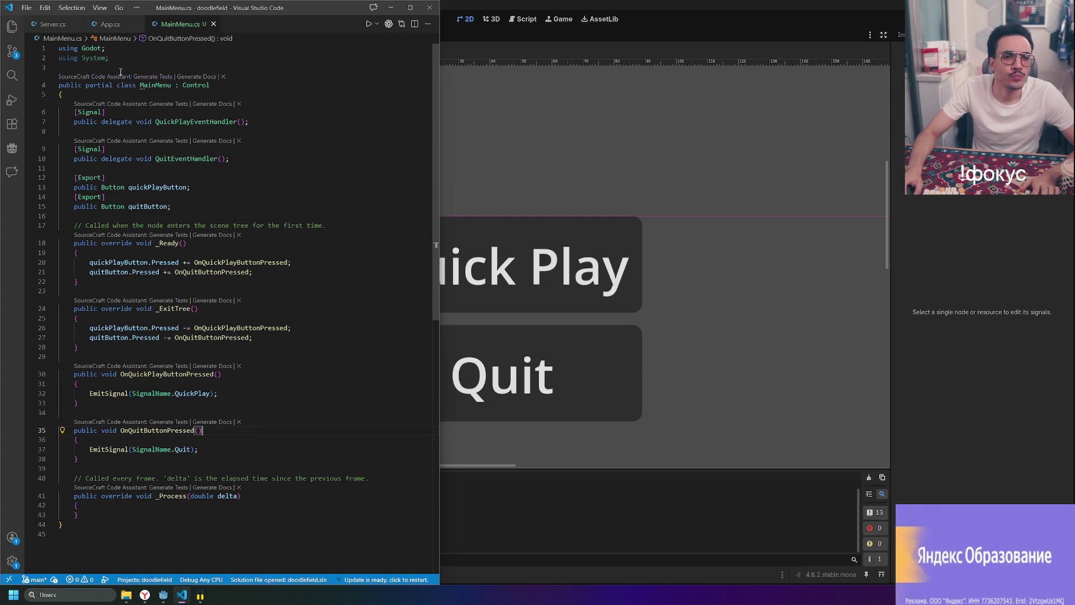
pyautogui.click(487, 166)
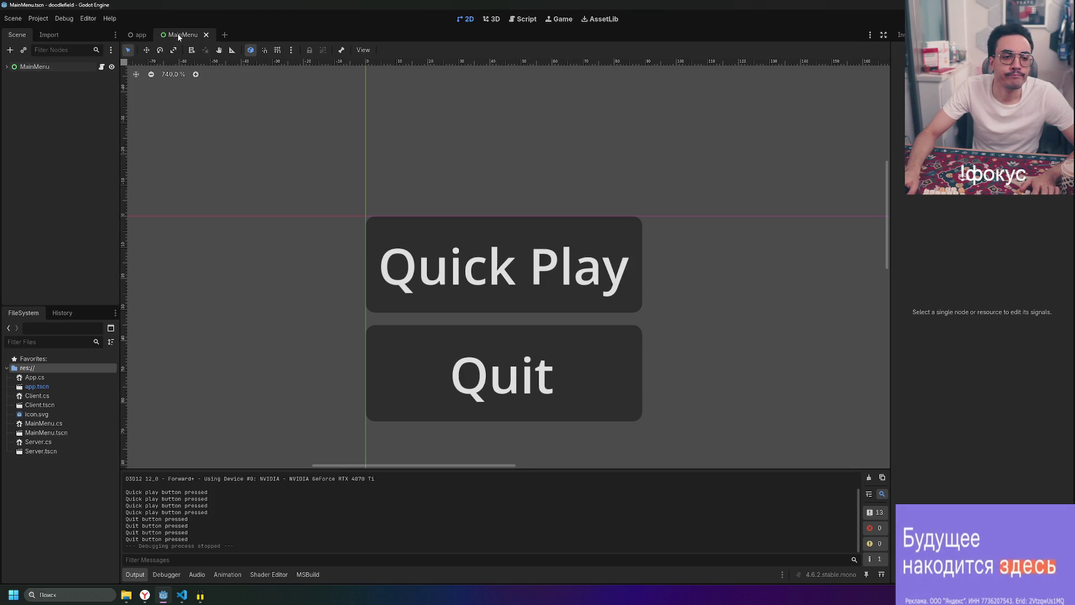
pyautogui.click(206, 35)
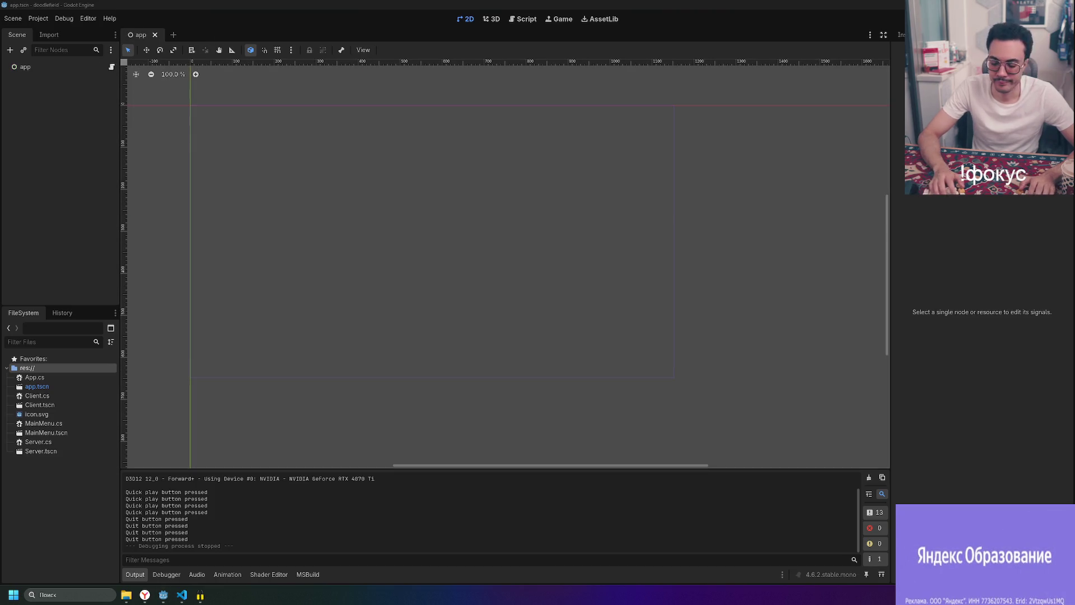
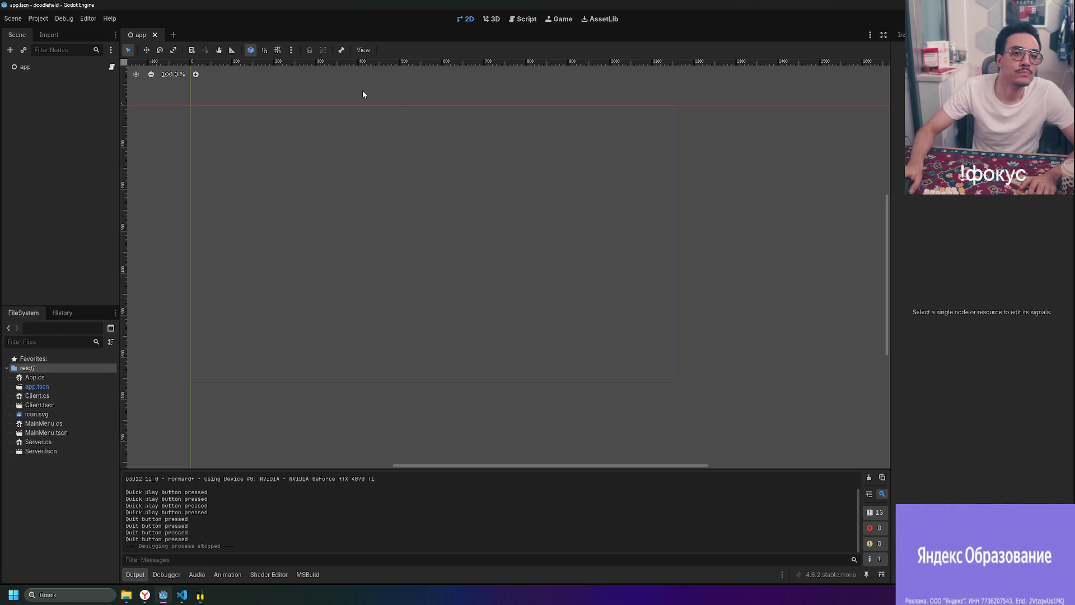
# - Start a new scene from the FileSystem panel's New Scene option
pyautogui.rightClick(55, 474)
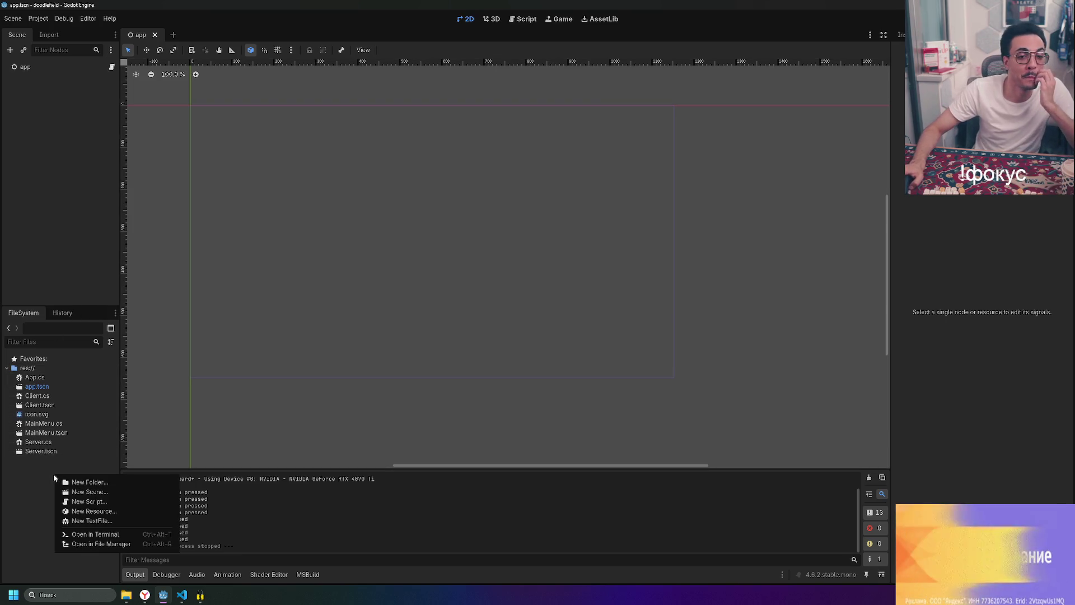
pyautogui.click(26, 482)
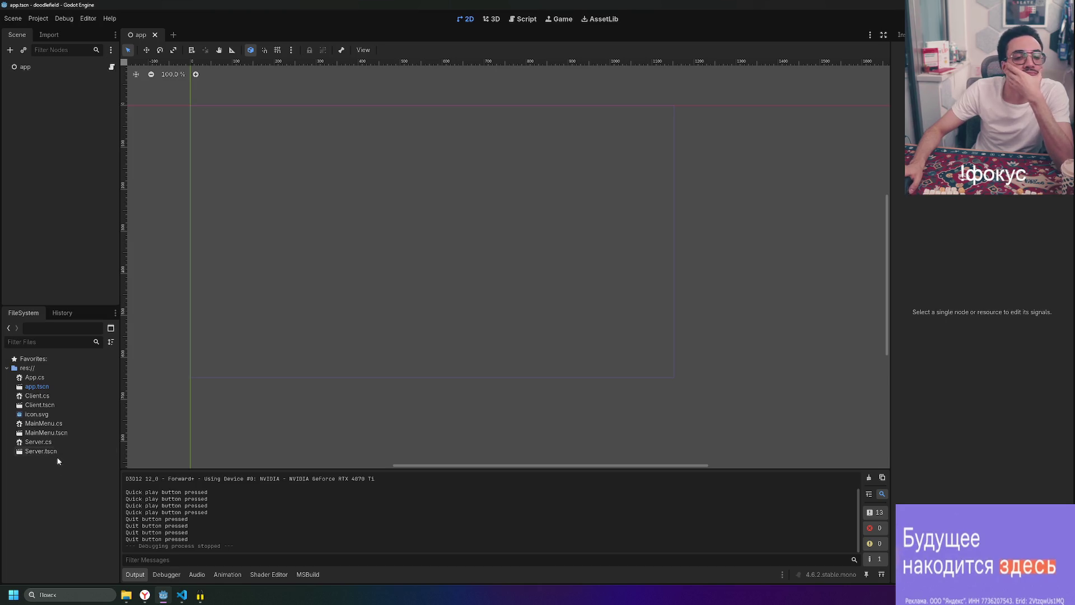
pyautogui.rightClick(55, 481)
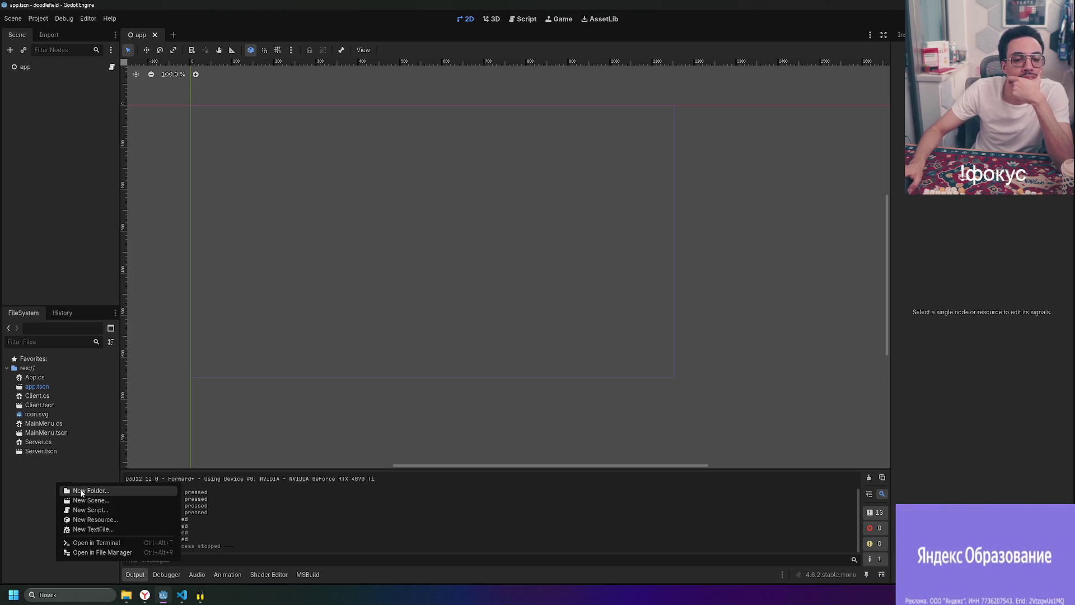
pyautogui.click(19, 464)
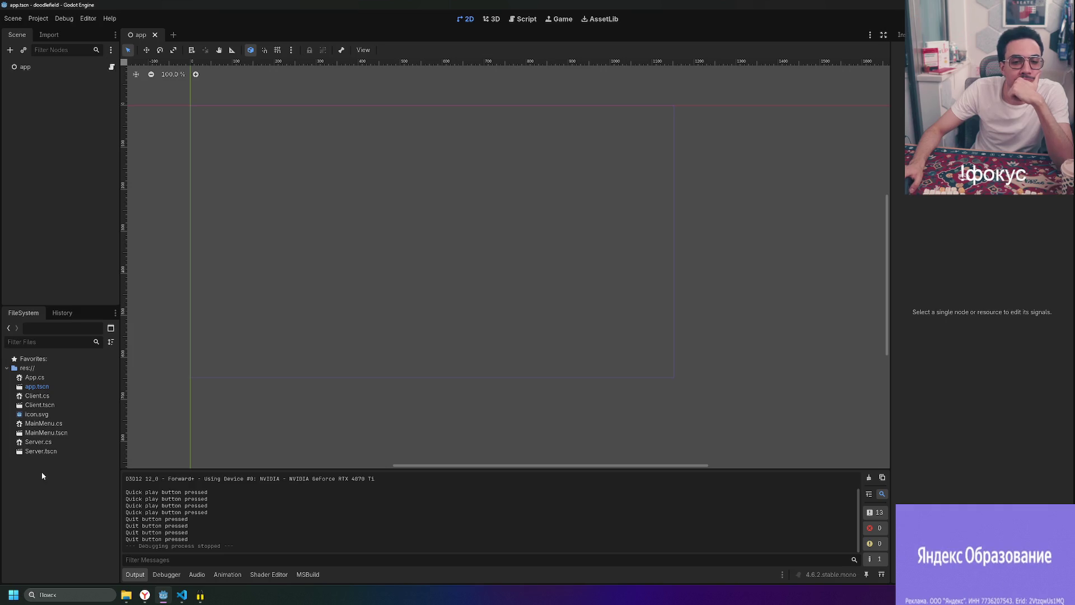
pyautogui.rightClick(42, 472)
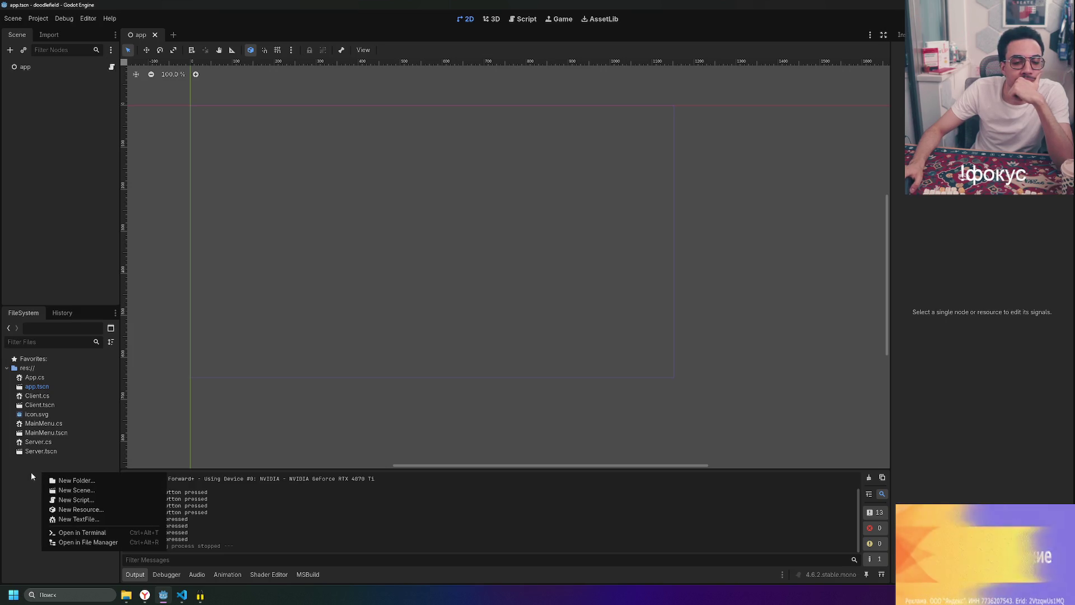
pyautogui.rightClick(31, 474)
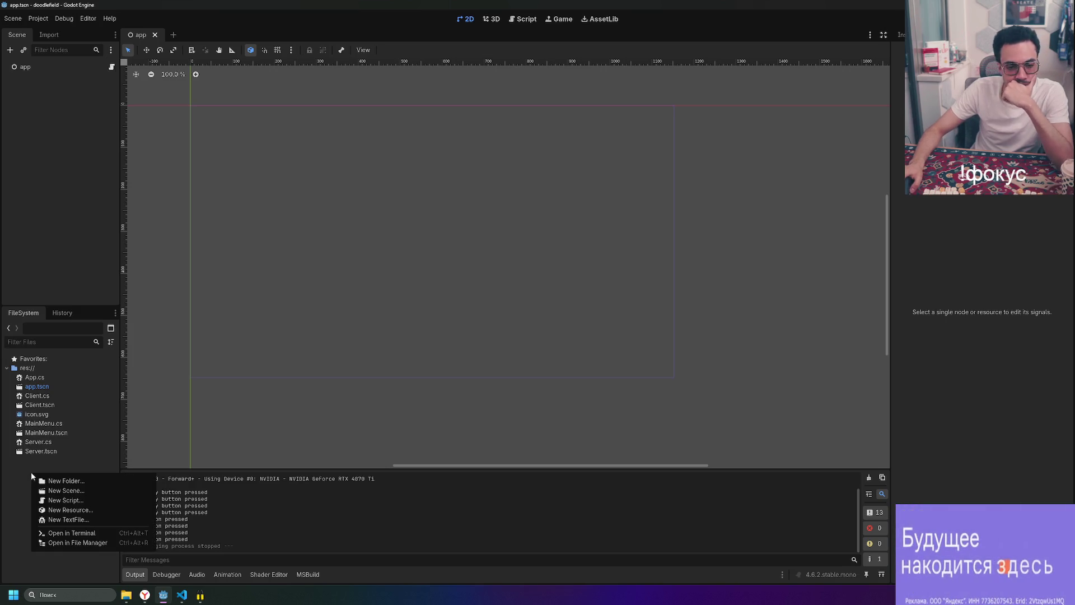
pyautogui.click(102, 494)
pyautogui.write('Здфнук')
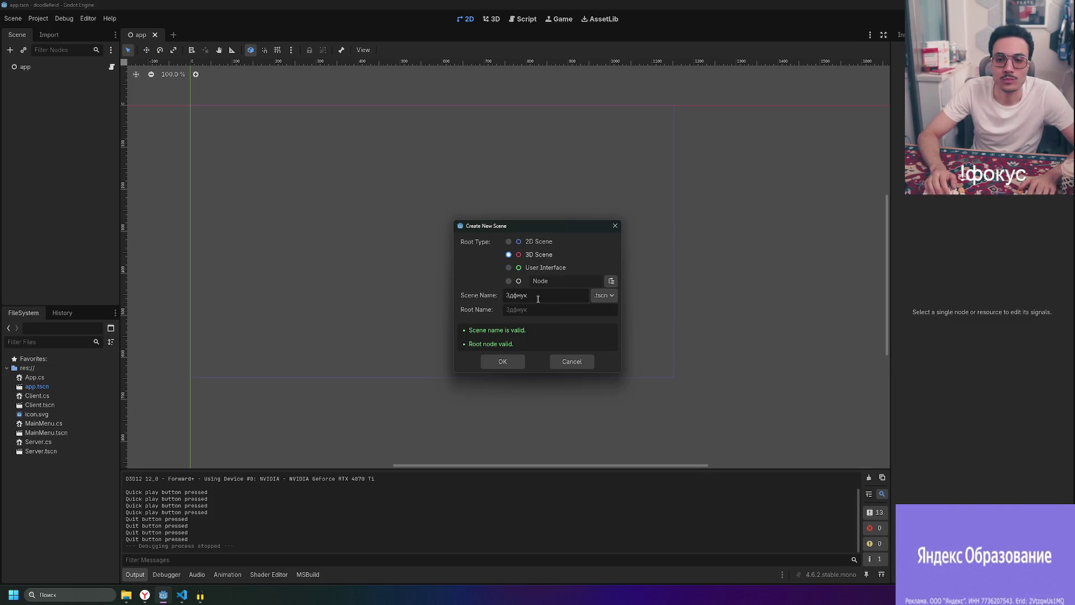
# - Name the scene PlayerCharacter and bring up the root node type picker
pyautogui.press('BackSpace')
pyautogui.press('BackSpace')
pyautogui.press('BackSpace')
pyautogui.press('super')
pyautogui.press('super')
pyautogui.write('Здфн')
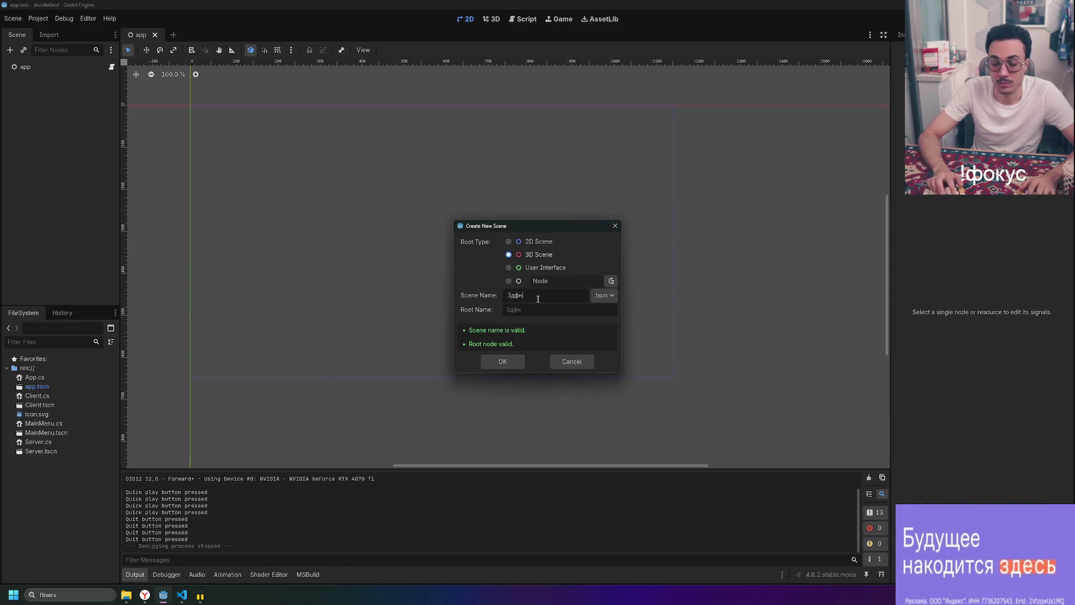
pyautogui.press('BackSpace')
pyautogui.press('BackSpace')
pyautogui.press('BackSpace')
pyautogui.write('layerCharacter')
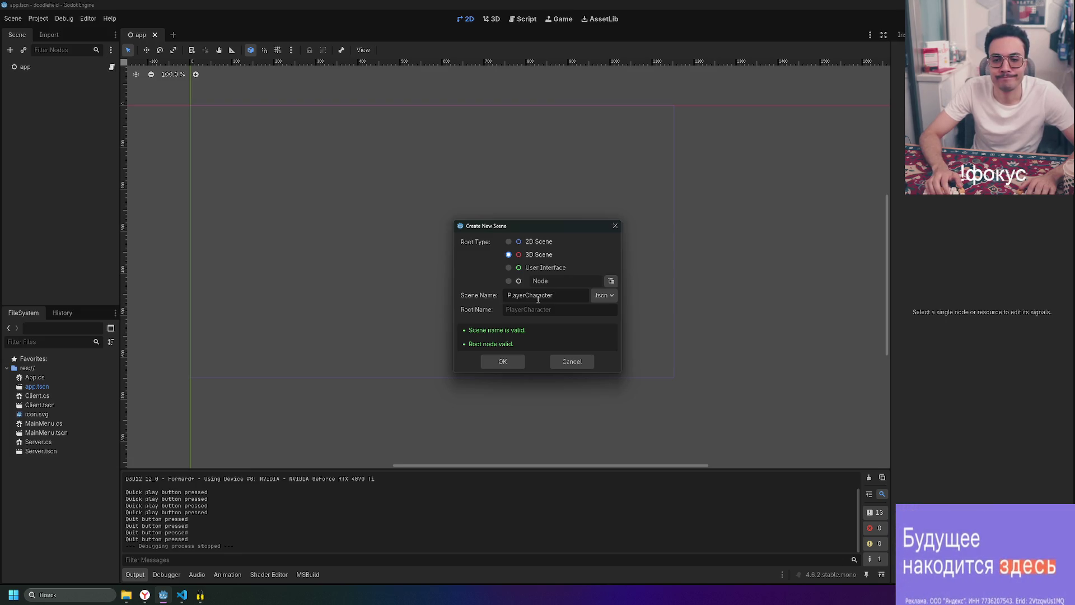
pyautogui.click(611, 281)
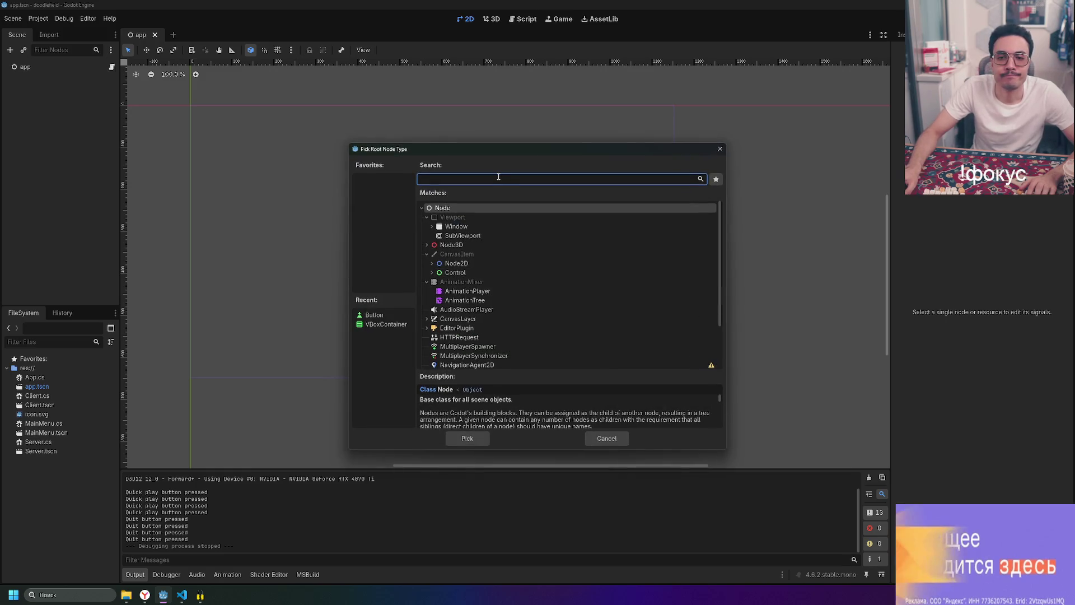
# - Pick CharacterBody3D as the root type and create PlayerCharacter.tscn
pyautogui.write('Cha')
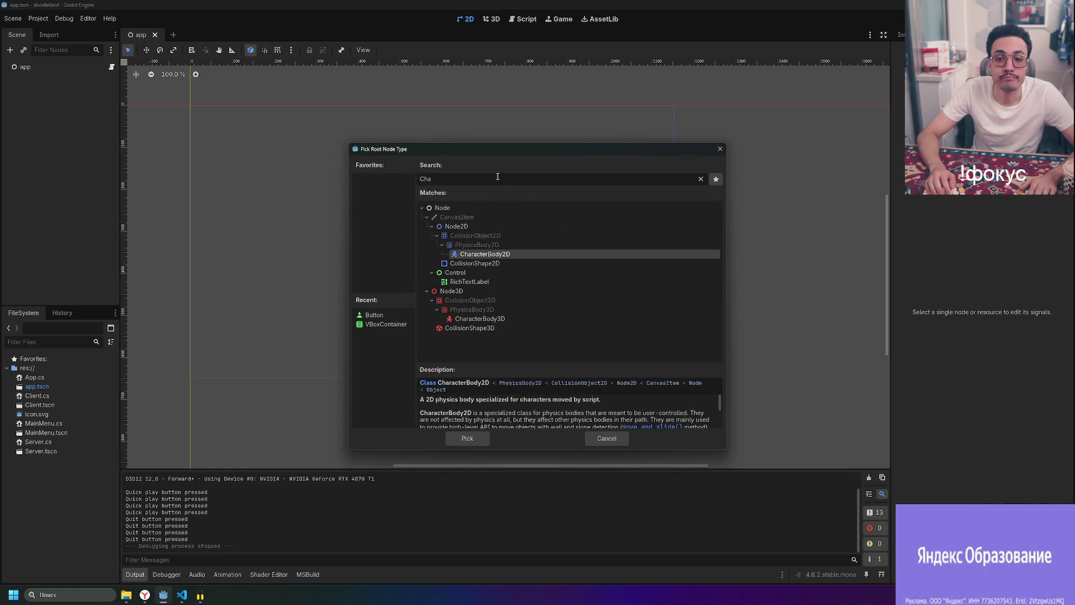
pyautogui.press('Down')
pyautogui.press('Down')
pyautogui.press('Down')
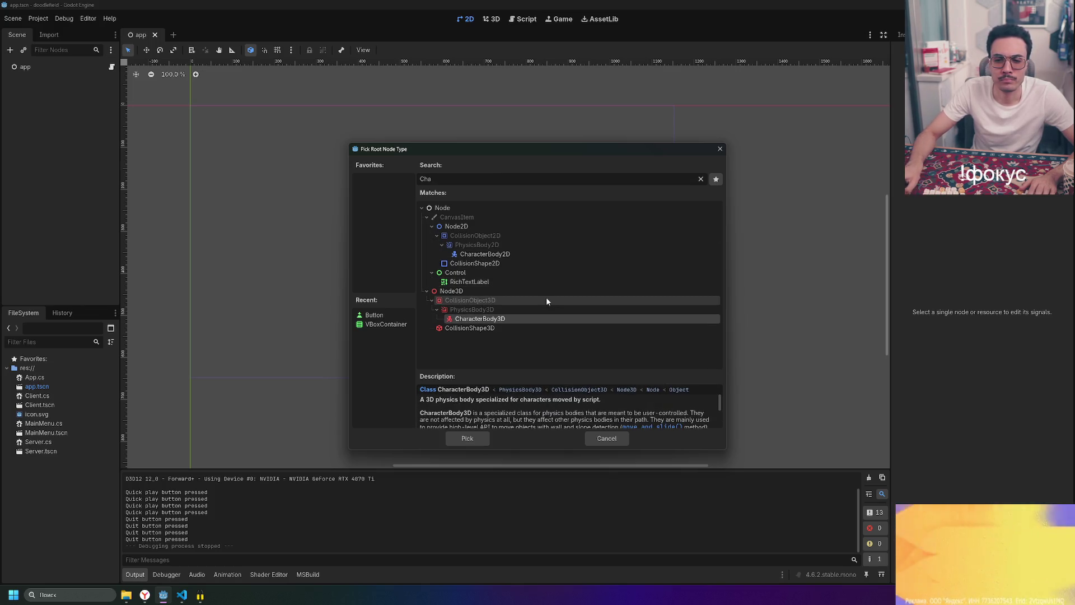
pyautogui.scroll(-1, 592, 416)
pyautogui.scroll(-1, 593, 417)
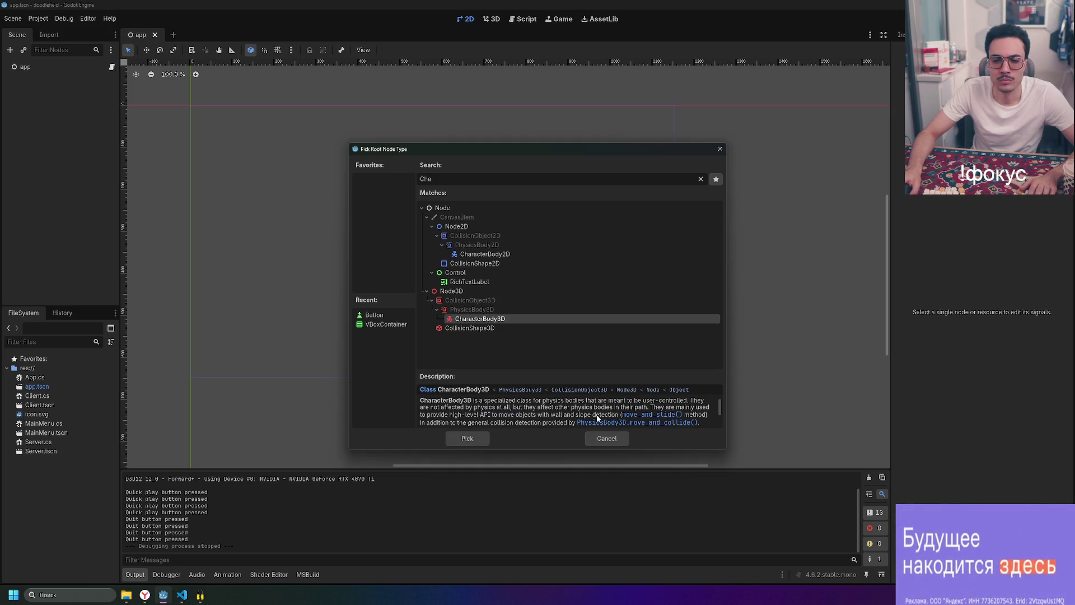
pyautogui.scroll(-5, 564, 420)
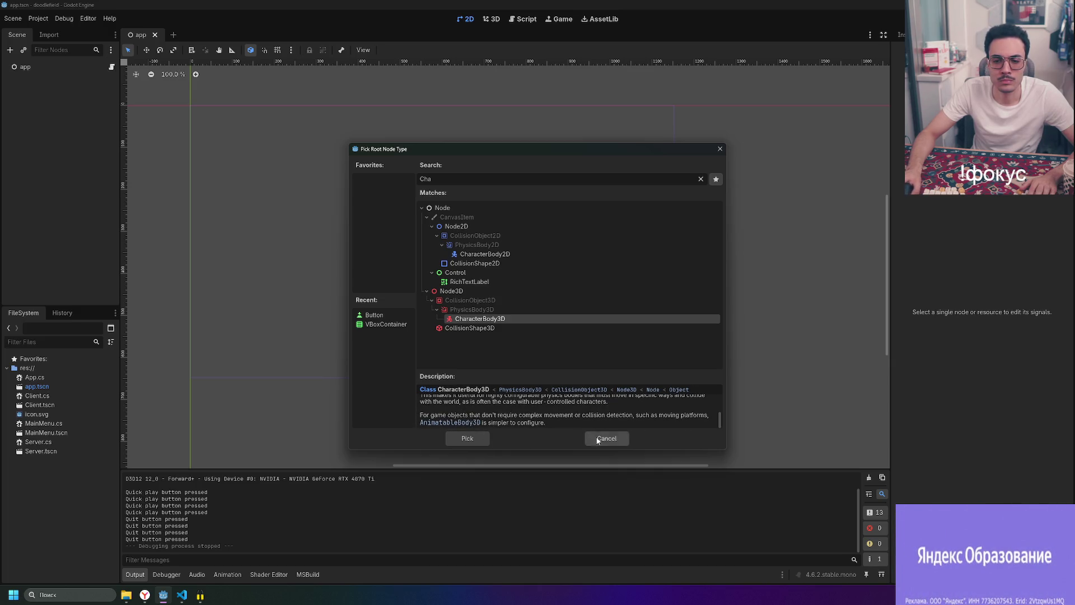
pyautogui.click(464, 440)
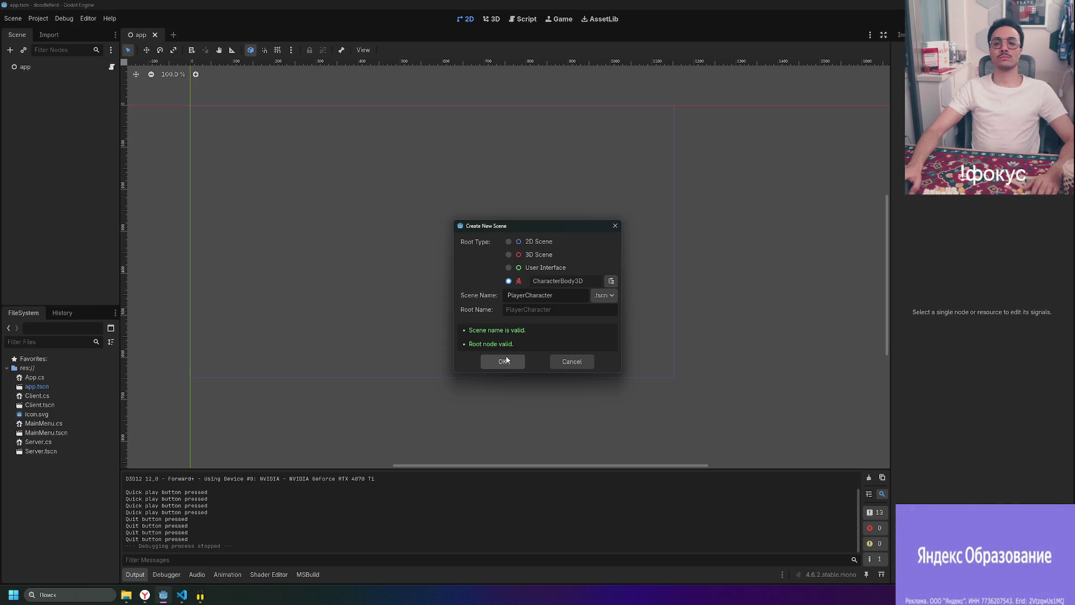
pyautogui.click(505, 361)
pyautogui.click(34, 67)
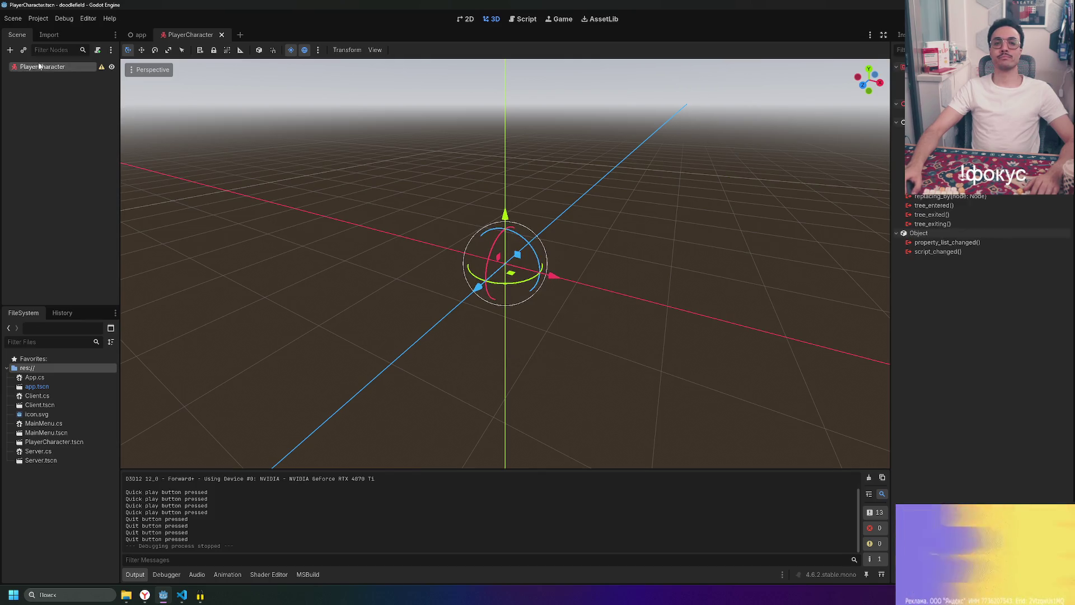
# - Add a CollisionShape3D child under PlayerCharacter
pyautogui.click(102, 67)
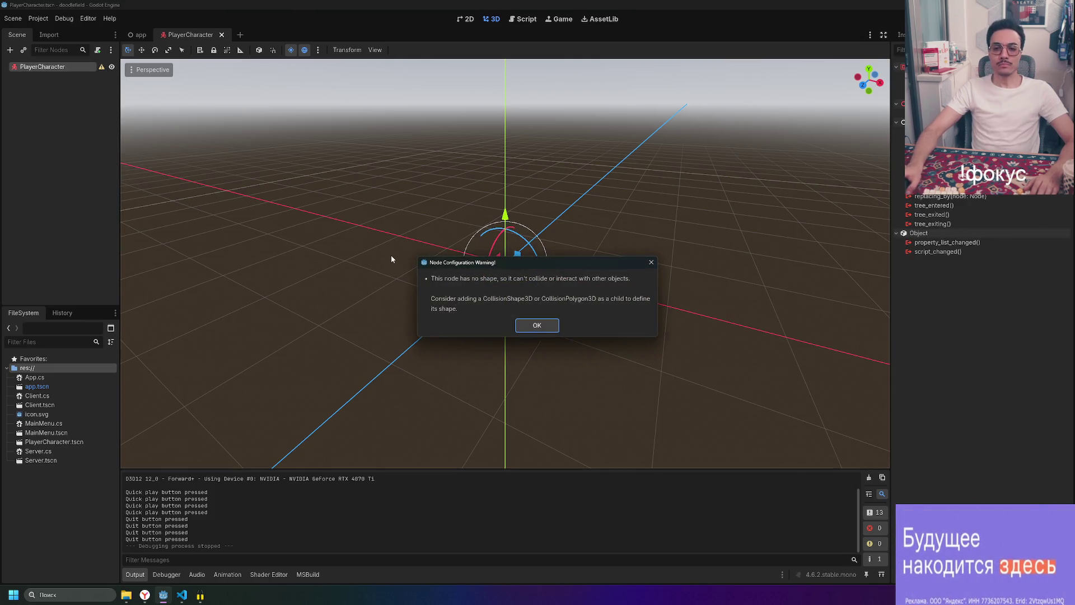
pyautogui.click(529, 326)
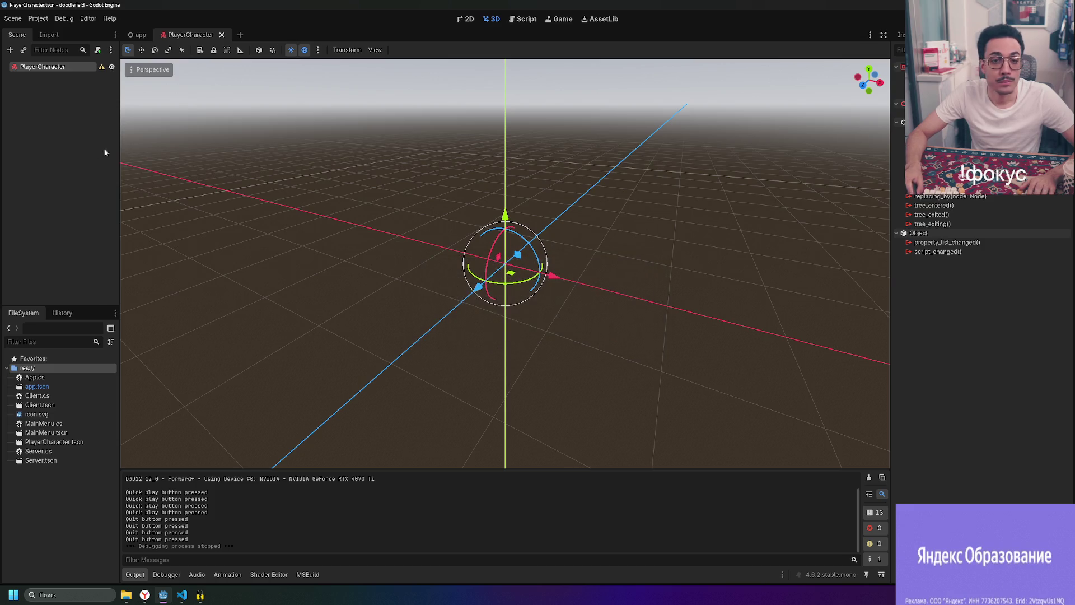
pyautogui.rightClick(77, 68)
pyautogui.click(101, 74)
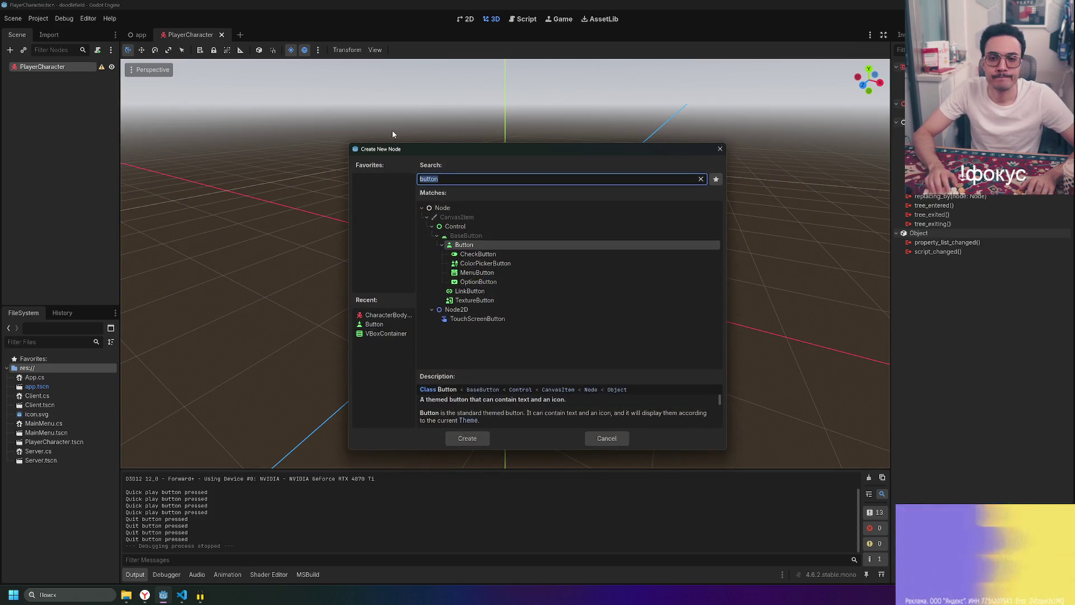
pyautogui.write('collisi')
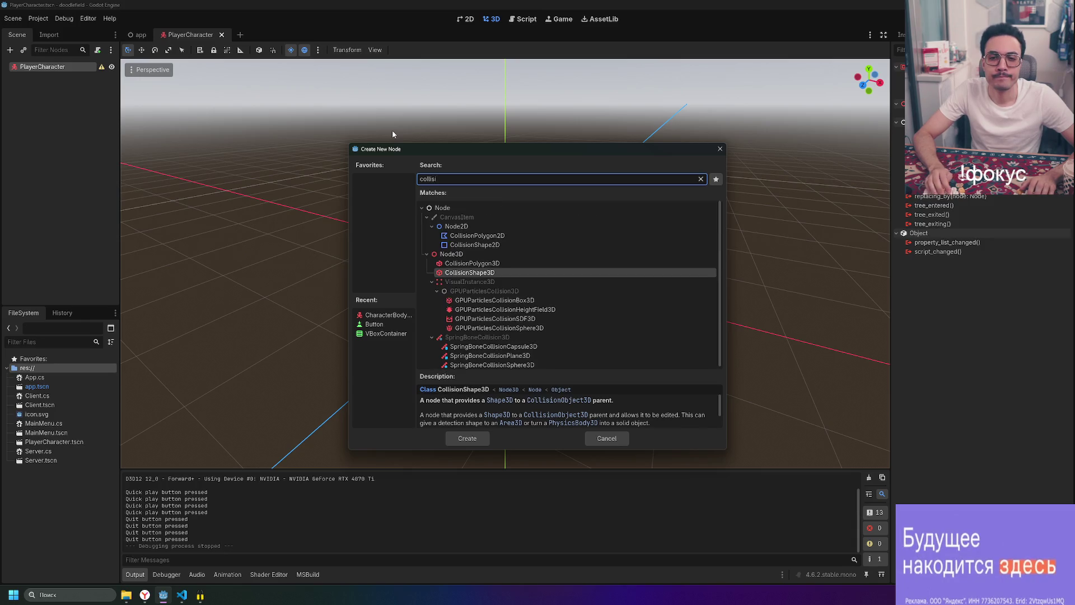
pyautogui.press('Return')
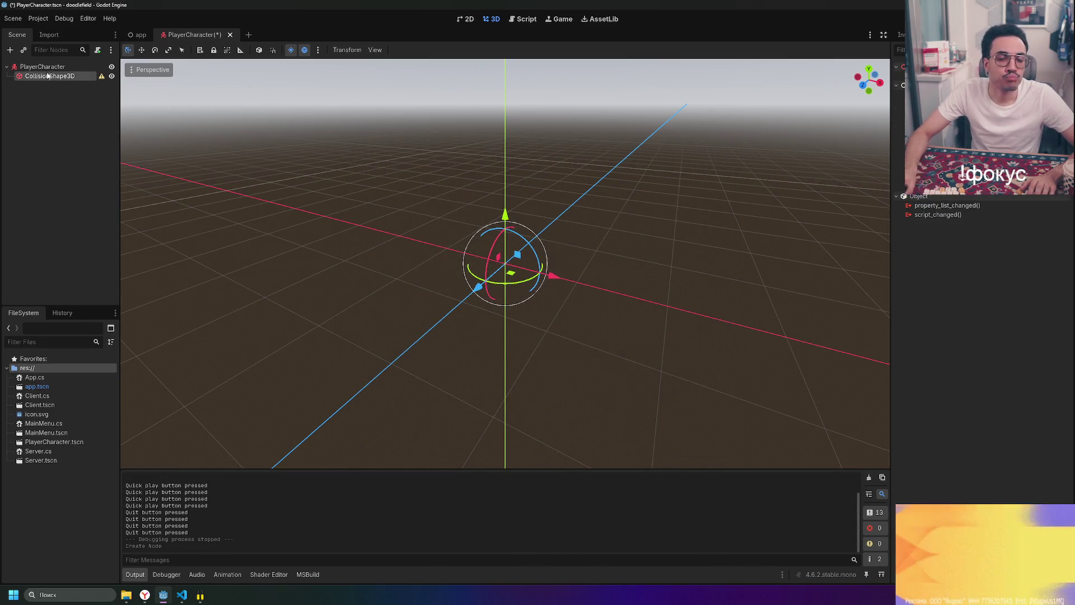
pyautogui.click(101, 77)
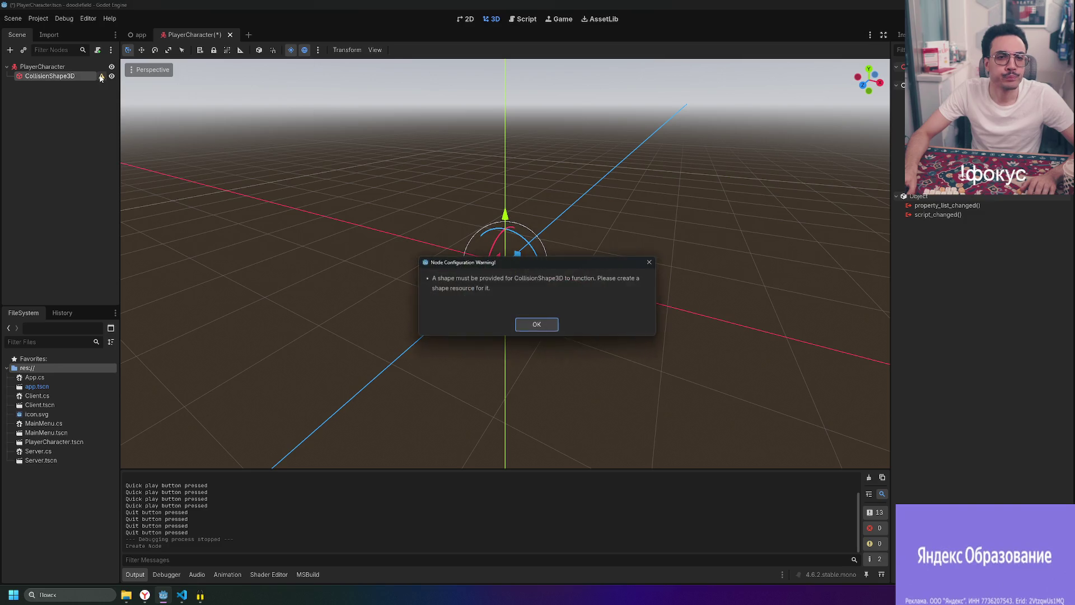
pyautogui.click(536, 326)
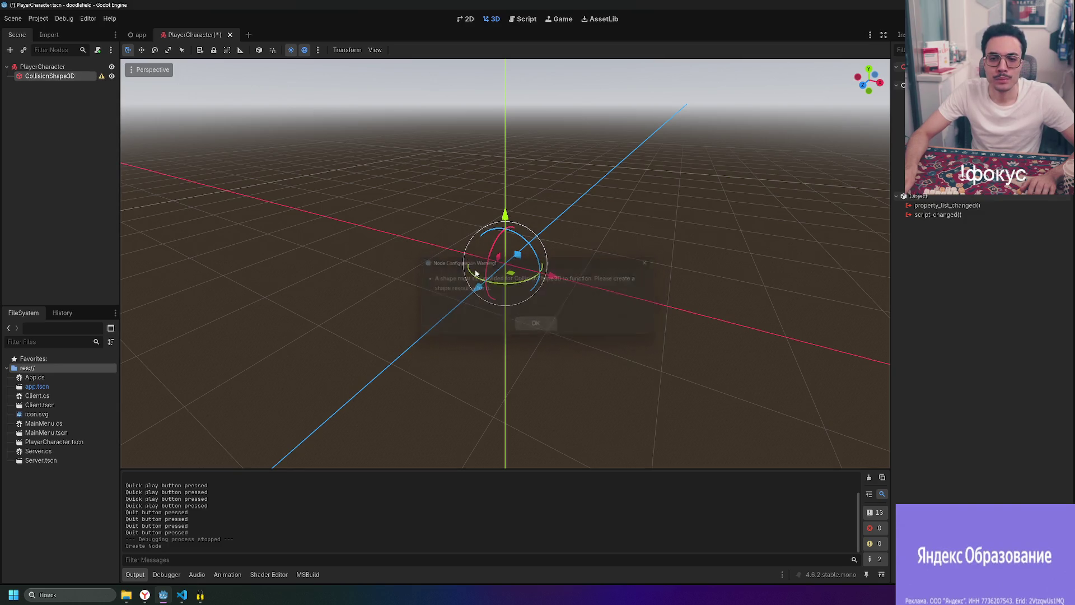
# - Give the collision node a CapsuleShape3D and raise it to rest on the ground
pyautogui.click(924, 34)
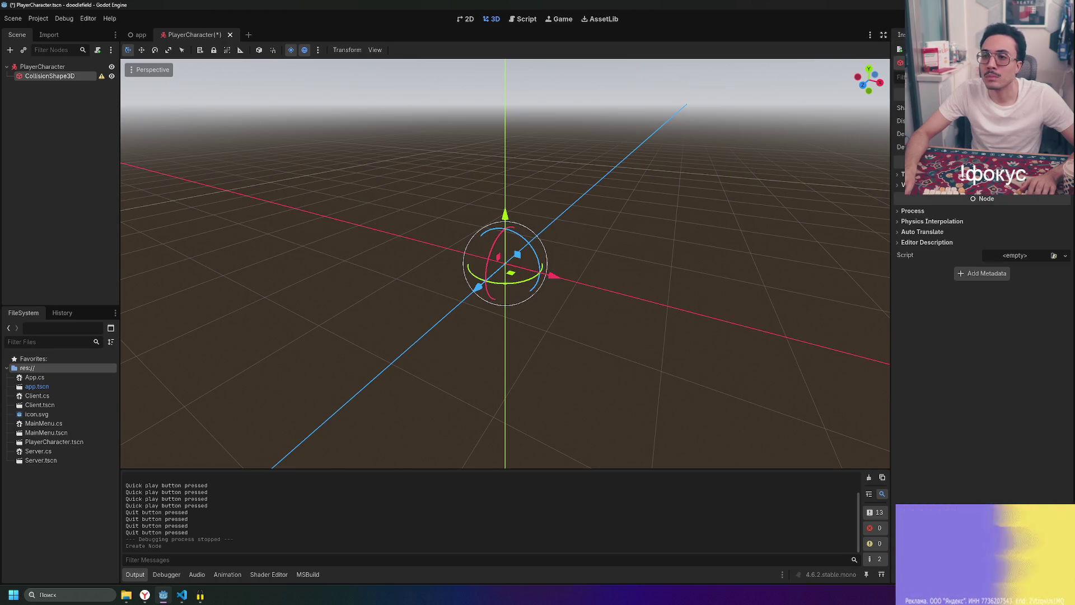
pyautogui.click(1014, 108)
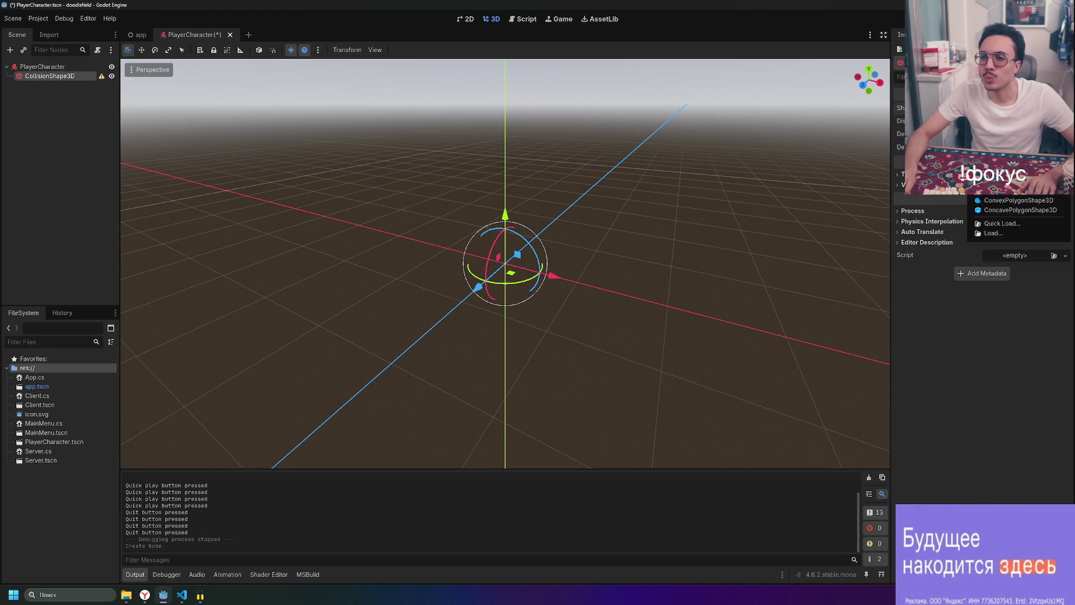
pyautogui.click(1013, 163)
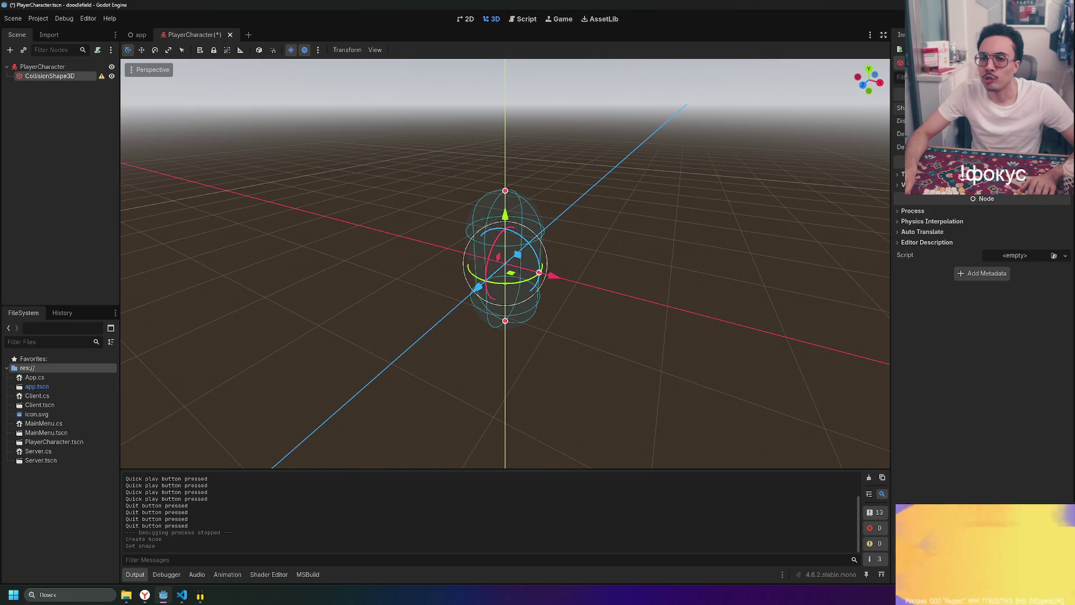
pyautogui.scroll(3, 532, 225)
pyautogui.moveTo(617, 267)
pyautogui.mouseDown()
pyautogui.moveTo(667, 223)
pyautogui.moveTo(619, 233)
pyautogui.moveTo(631, 237)
pyautogui.mouseUp()
pyautogui.scroll(-3, 650, 226)
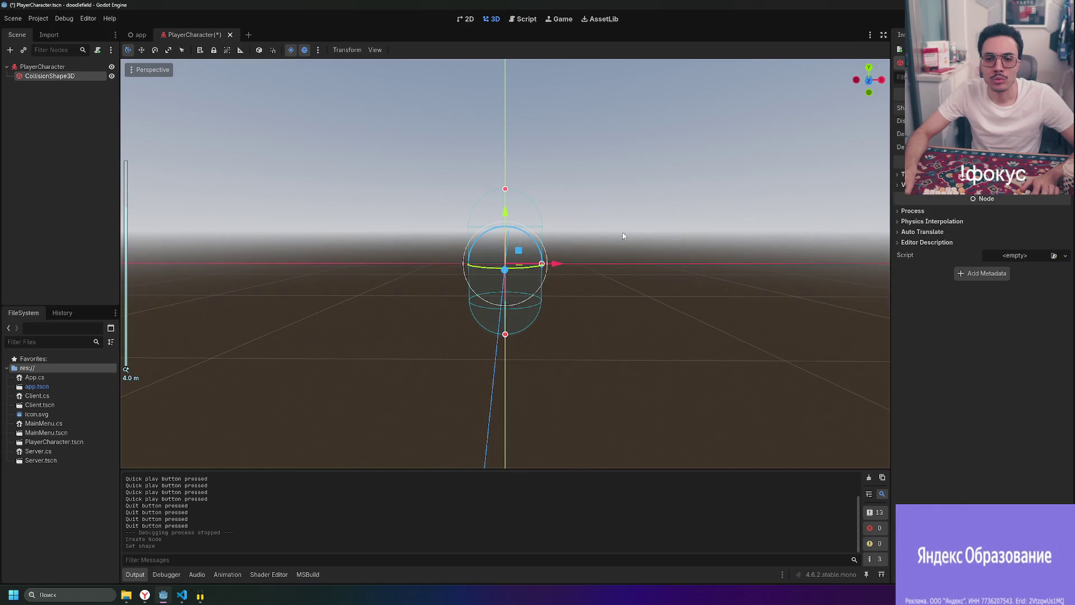
pyautogui.moveTo(505, 213); pyautogui.dragTo(506, 128)
pyautogui.hotkey('ctrl', 'z')
pyautogui.moveTo(565, 258)
pyautogui.mouseDown()
pyautogui.moveTo(626, 321)
pyautogui.moveTo(638, 200)
pyautogui.moveTo(590, 278)
pyautogui.mouseUp()
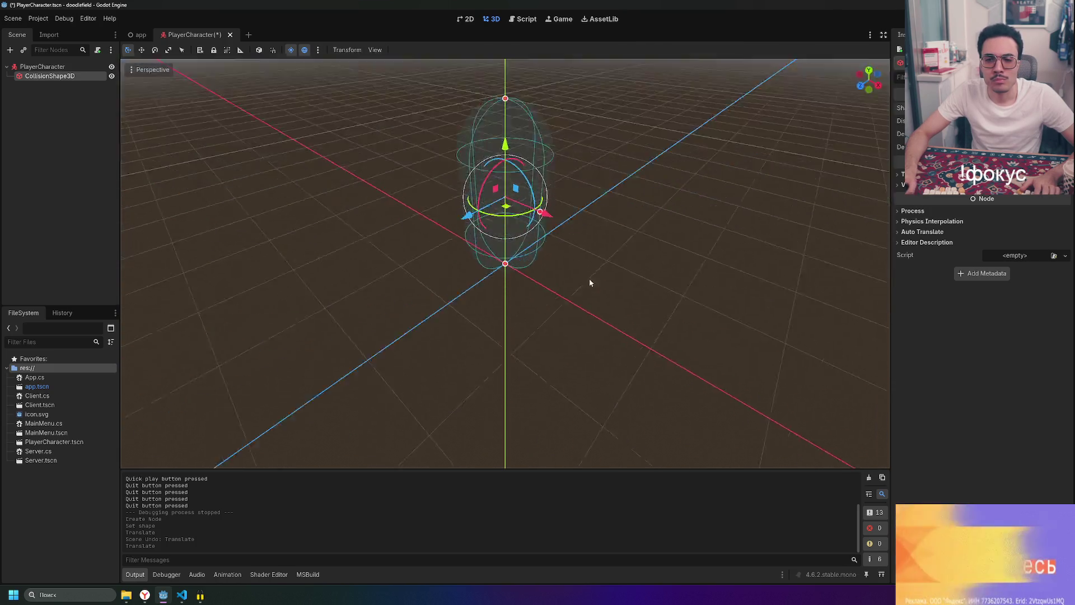
pyautogui.click(257, 180)
pyautogui.rightClick(57, 69)
# - Add a MeshInstance3D child with a CapsuleMesh, lifted up along Y
pyautogui.click(78, 75)
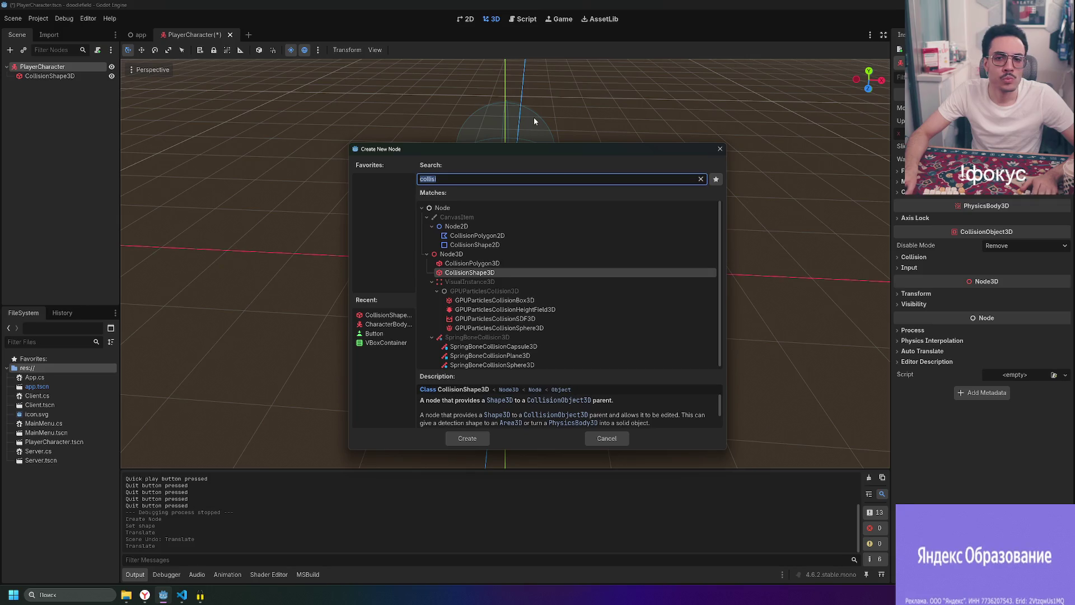
pyautogui.write('Mesh')
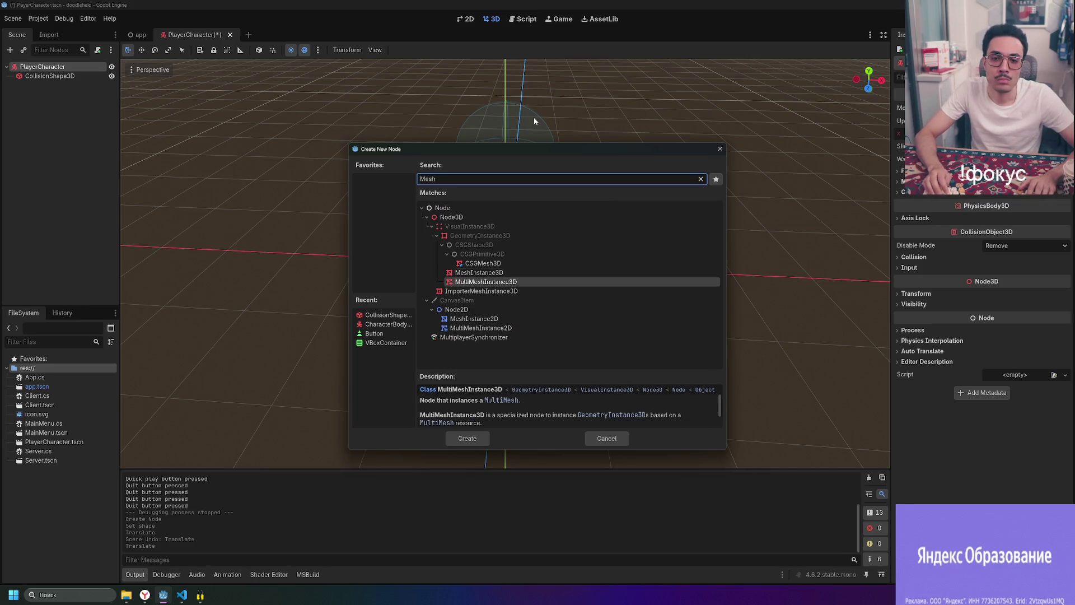
pyautogui.press('Return')
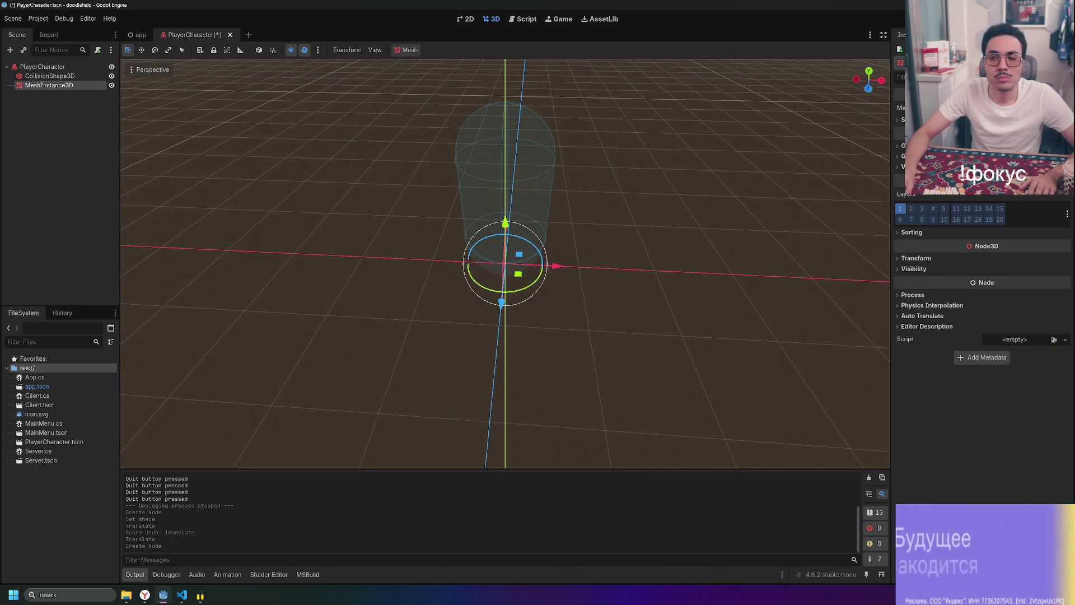
pyautogui.click(1030, 108)
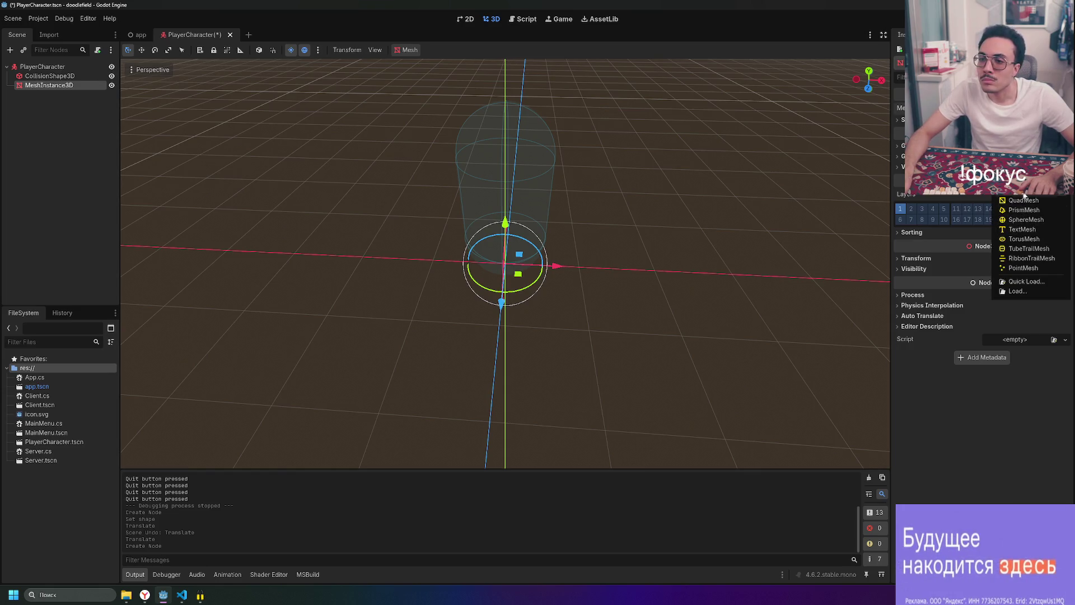
pyautogui.click(1024, 171)
pyautogui.moveTo(506, 223); pyautogui.dragTo(506, 147)
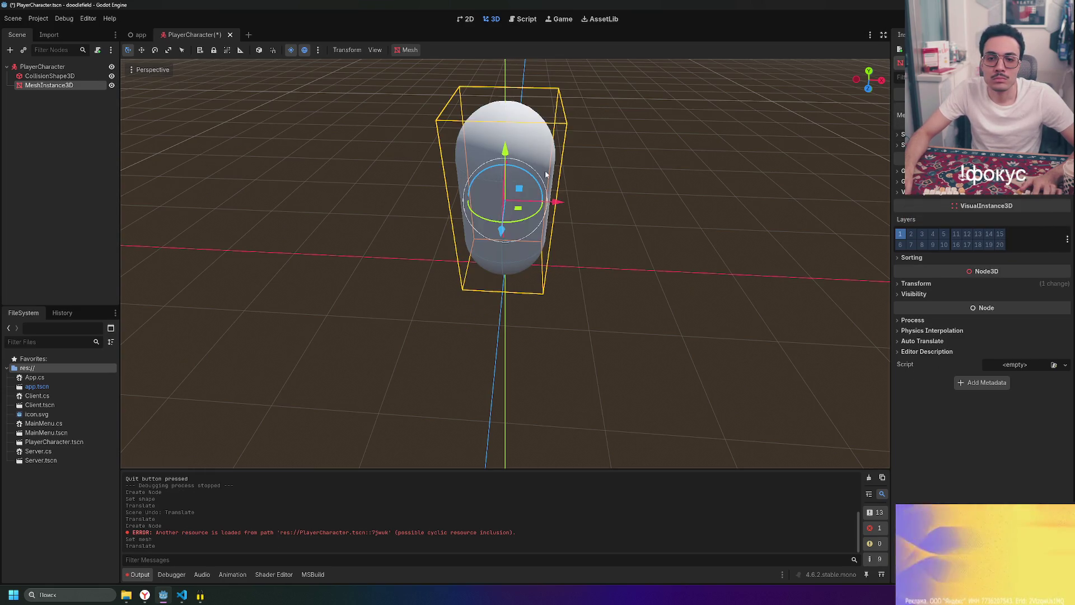
pyautogui.click(684, 209)
# - Inspect the capsule from several angles, then switch to the Twitch stream in the browser
pyautogui.moveTo(685, 209)
pyautogui.mouseDown()
pyautogui.moveTo(500, 150)
pyautogui.moveTo(653, 203)
pyautogui.mouseUp()
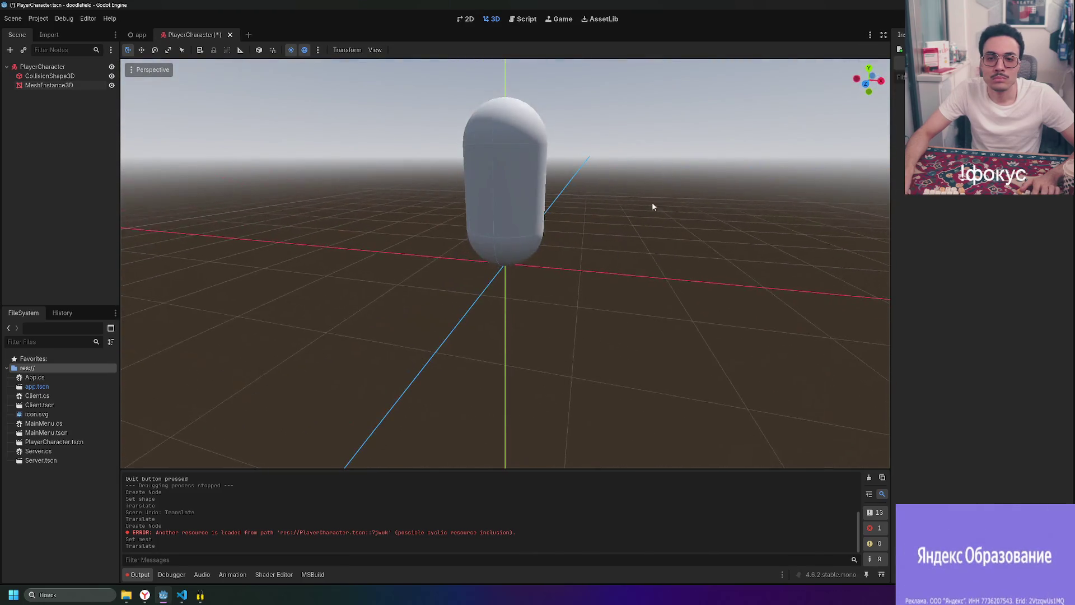
pyautogui.scroll(-5, 651, 202)
pyautogui.scroll(5, 651, 203)
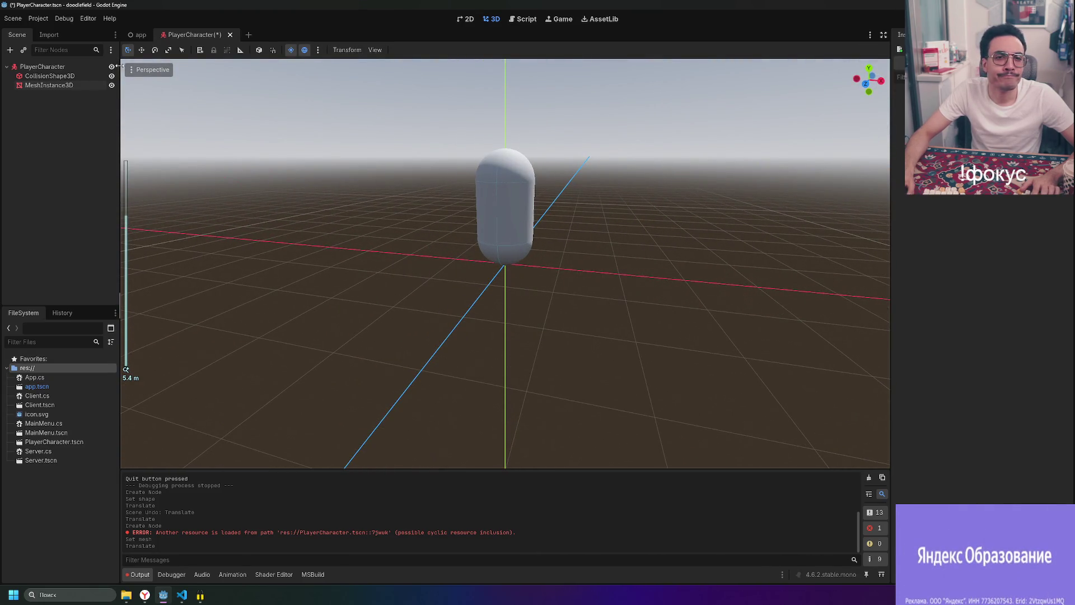
pyautogui.moveTo(747, 127)
pyautogui.mouseDown()
pyautogui.moveTo(670, 202)
pyautogui.moveTo(584, 190)
pyautogui.mouseUp()
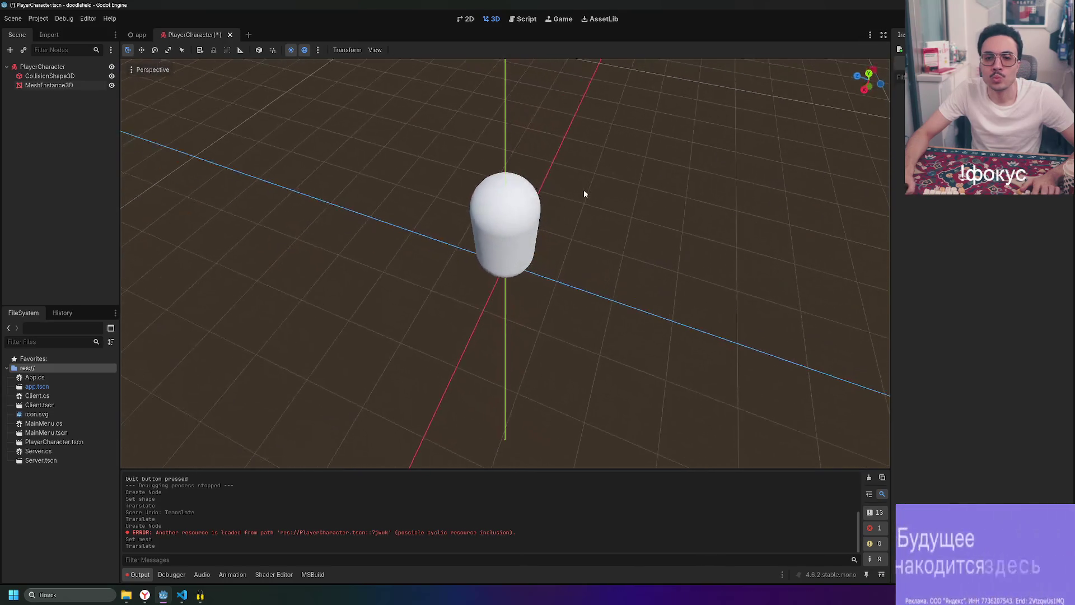
pyautogui.click(507, 238)
pyautogui.moveTo(635, 239)
pyautogui.mouseDown()
pyautogui.moveTo(734, 211)
pyautogui.moveTo(768, 233)
pyautogui.mouseUp()
pyautogui.moveTo(818, 122)
pyautogui.mouseDown()
pyautogui.moveTo(716, 122)
pyautogui.moveTo(835, 110)
pyautogui.mouseUp()
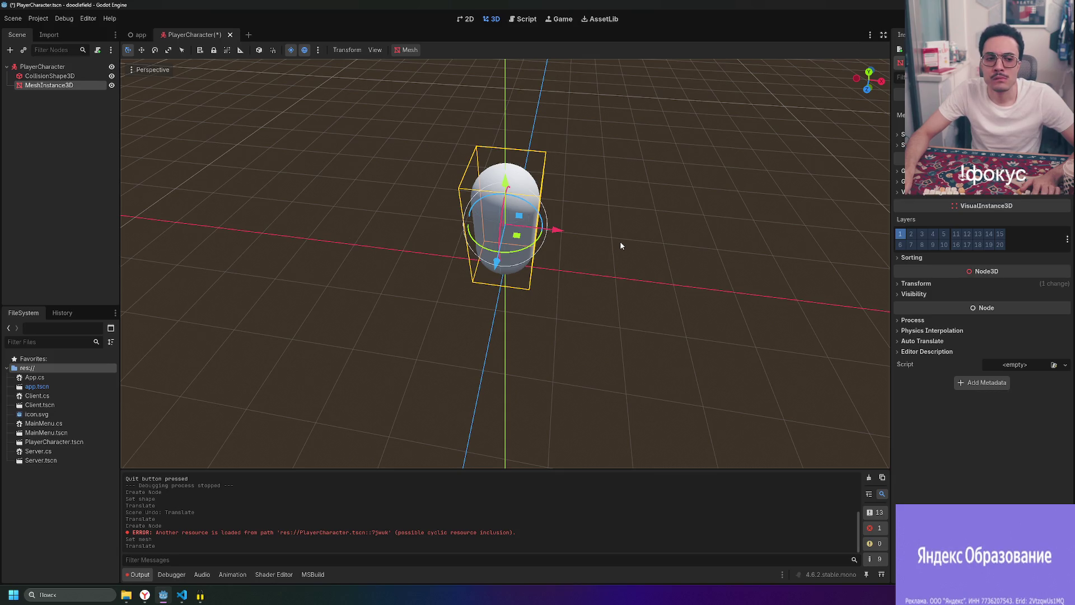
pyautogui.moveTo(623, 251); pyautogui.dragTo(632, 224)
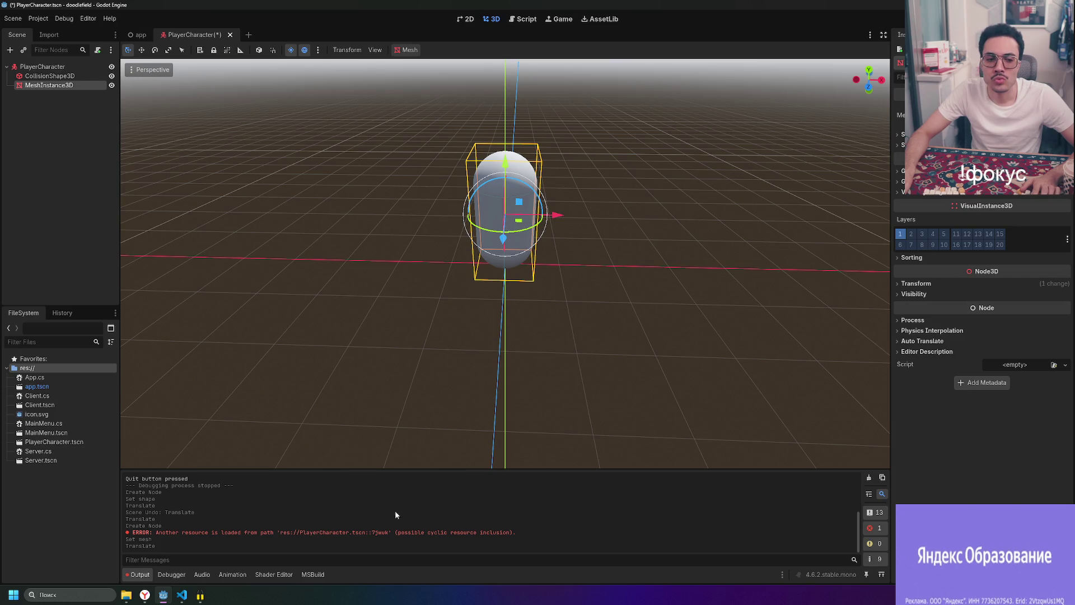
pyautogui.moveTo(144, 595)
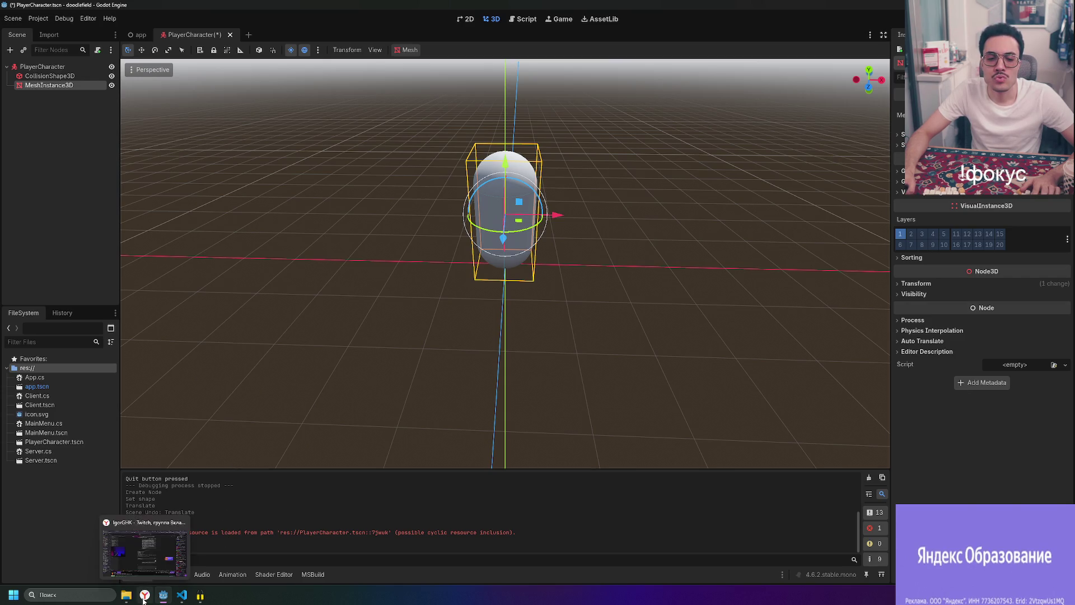
pyautogui.click(178, 560)
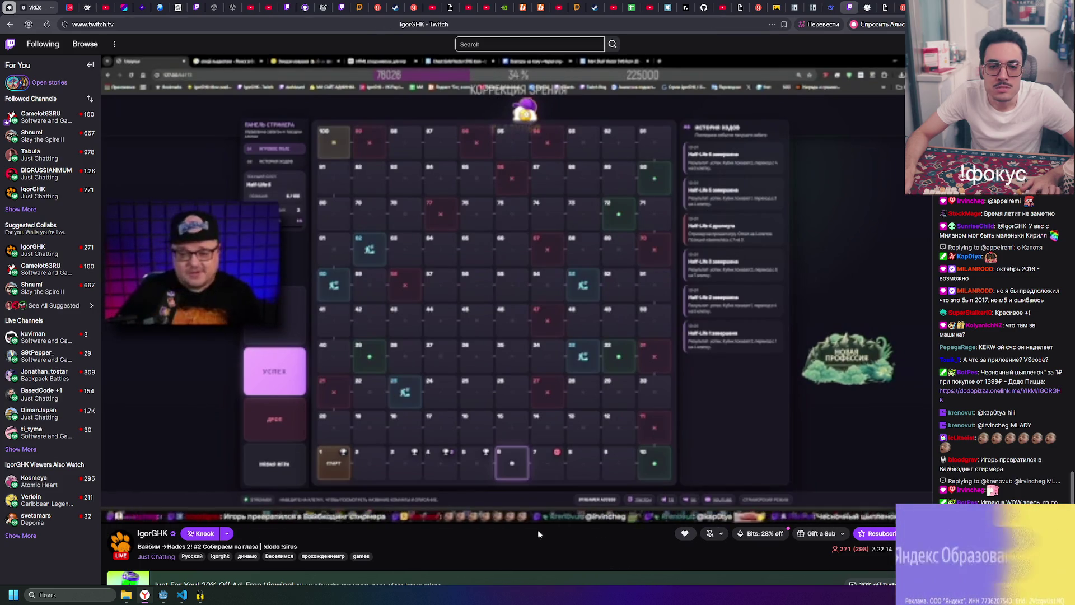
pyautogui.click(894, 511)
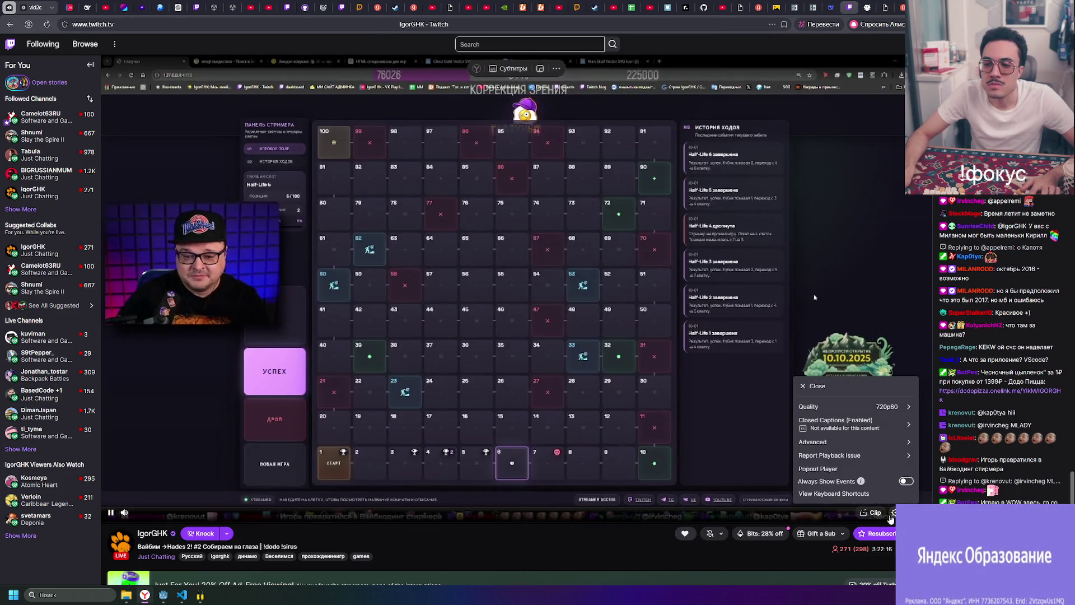
pyautogui.click(896, 409)
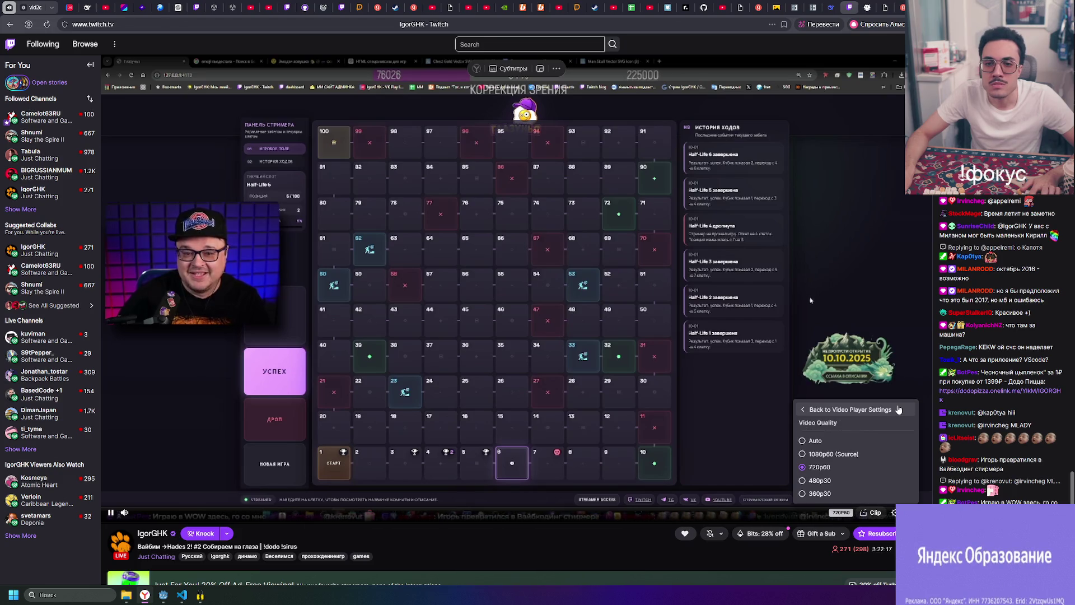
pyautogui.click(647, 576)
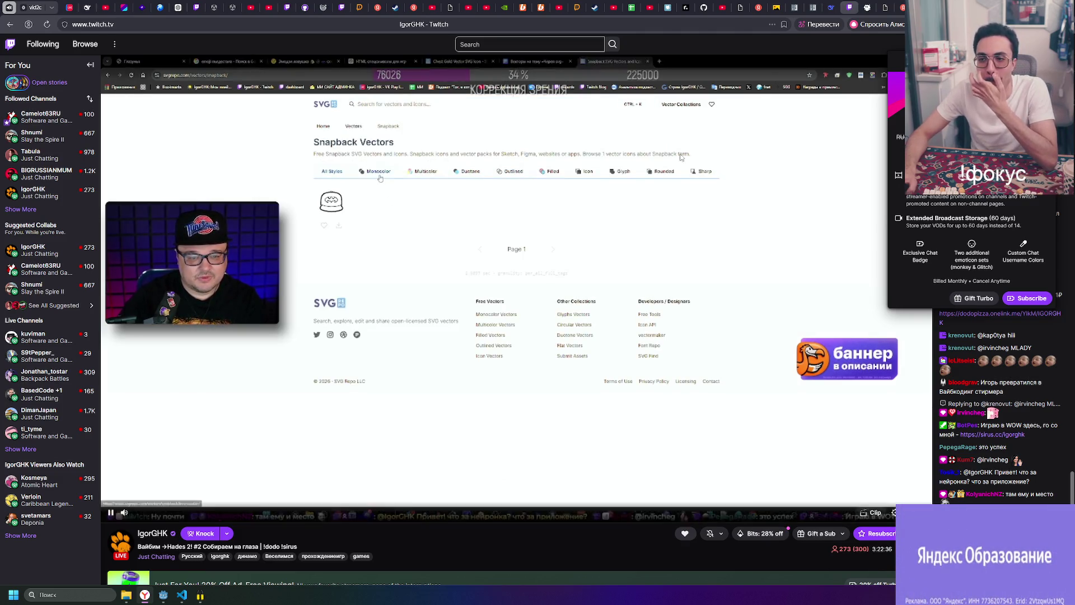
pyautogui.scroll(-4, 515, 296)
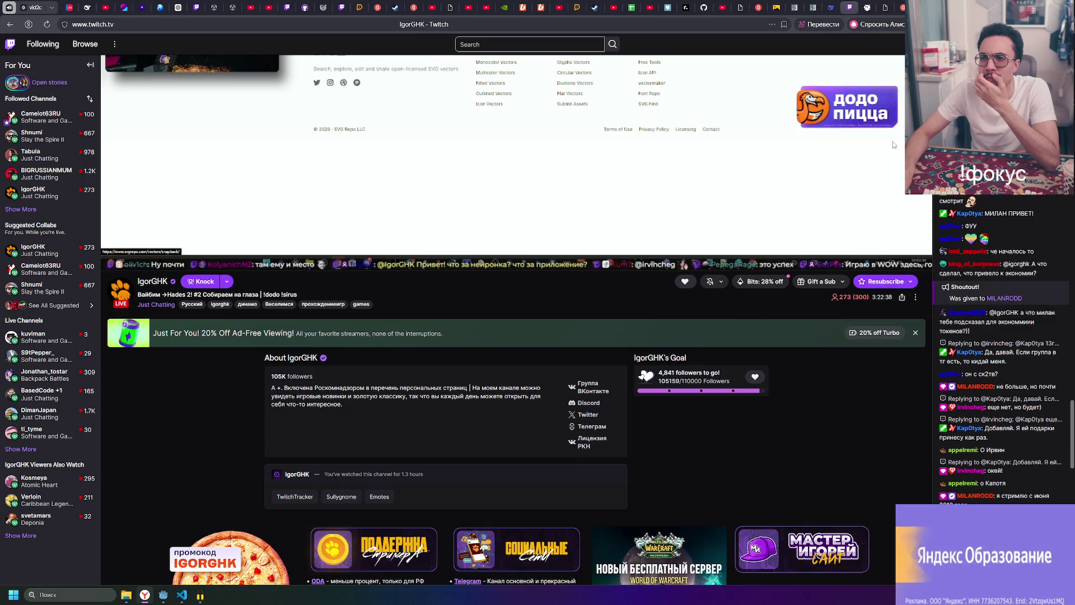
pyautogui.scroll(5, 710, 221)
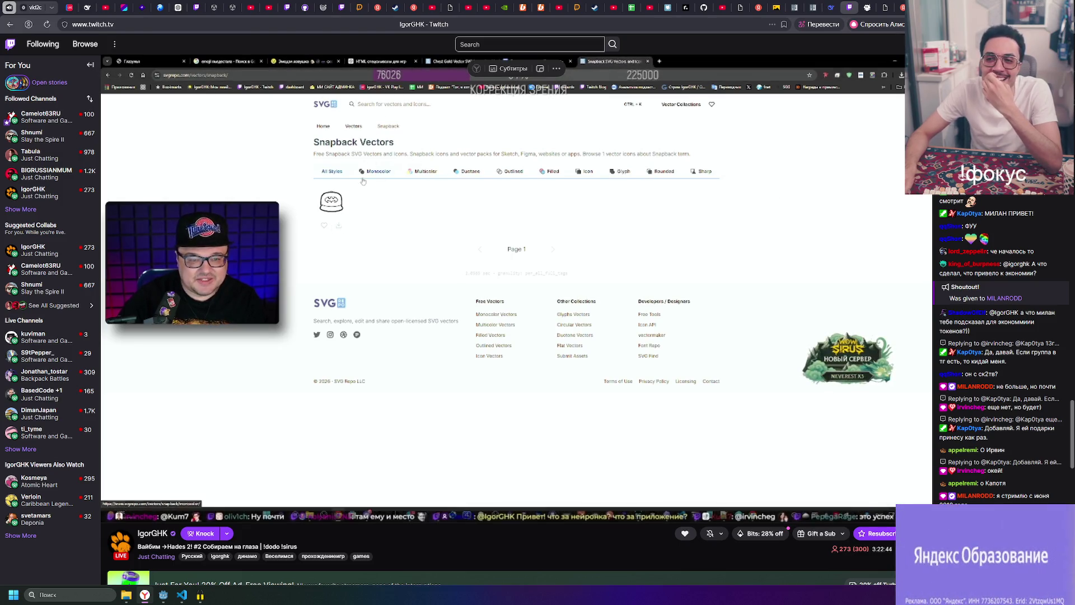
pyautogui.hotkey('ctrl', 't')
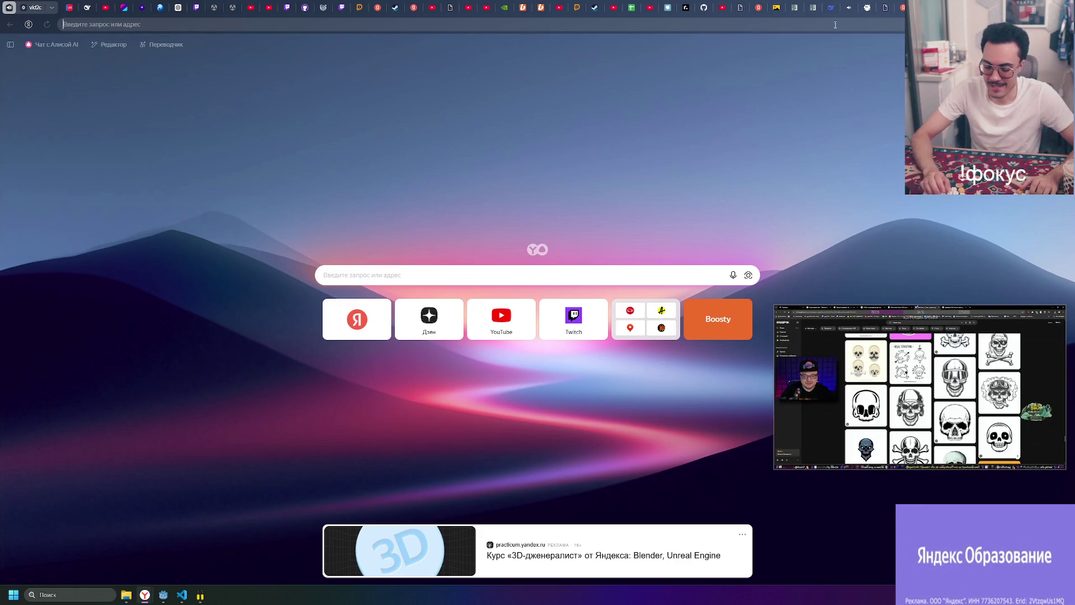
# - Search for 'lucide icons', visit lucide.dev, then close that tab
pyautogui.write('lucide')
pyautogui.write('cons')
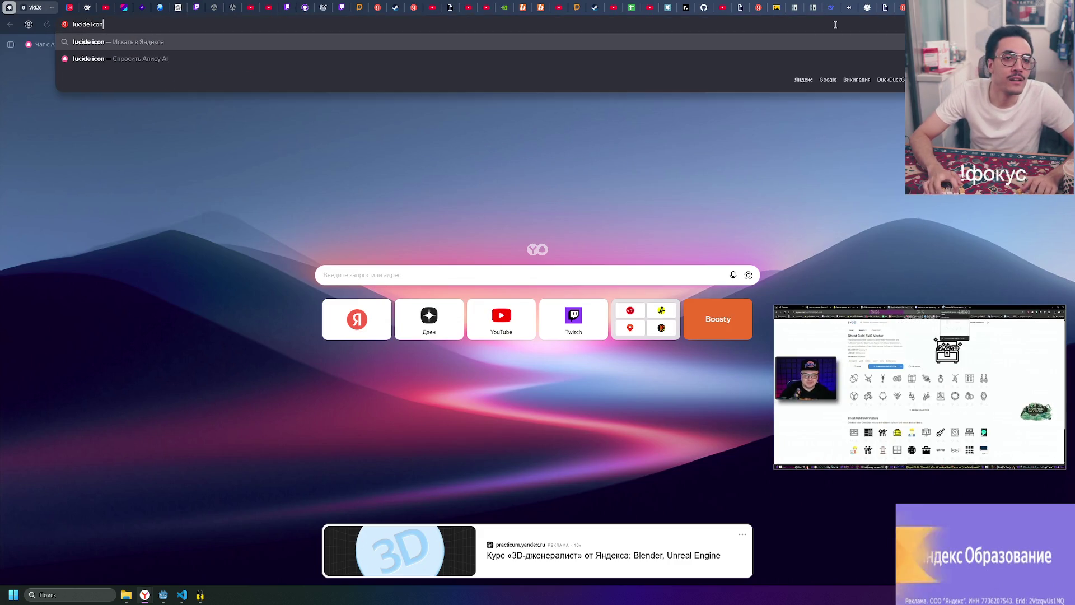
pyautogui.press('Return')
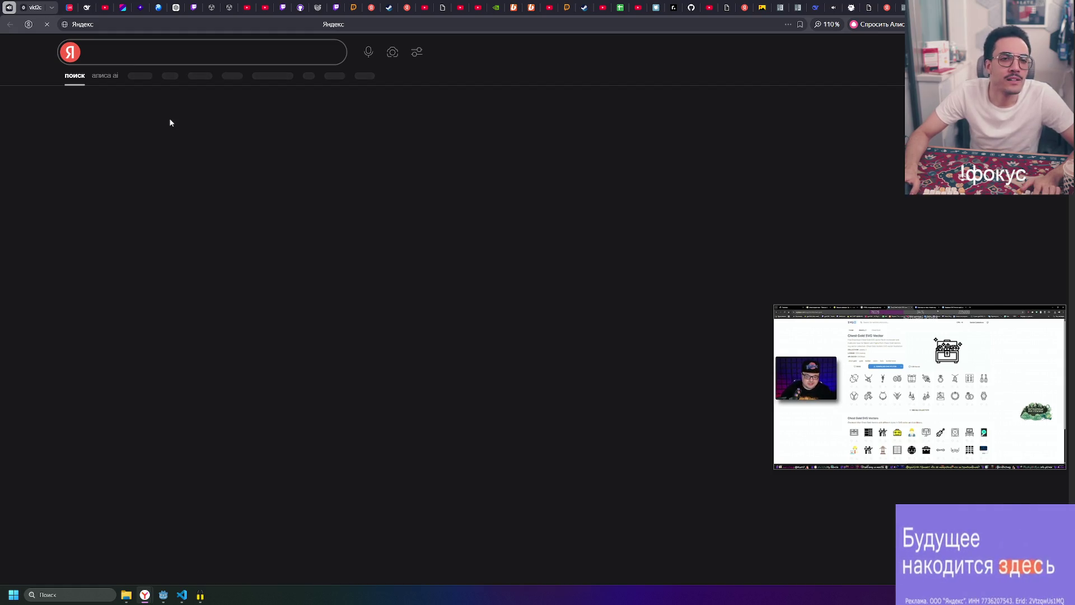
pyautogui.click(101, 98)
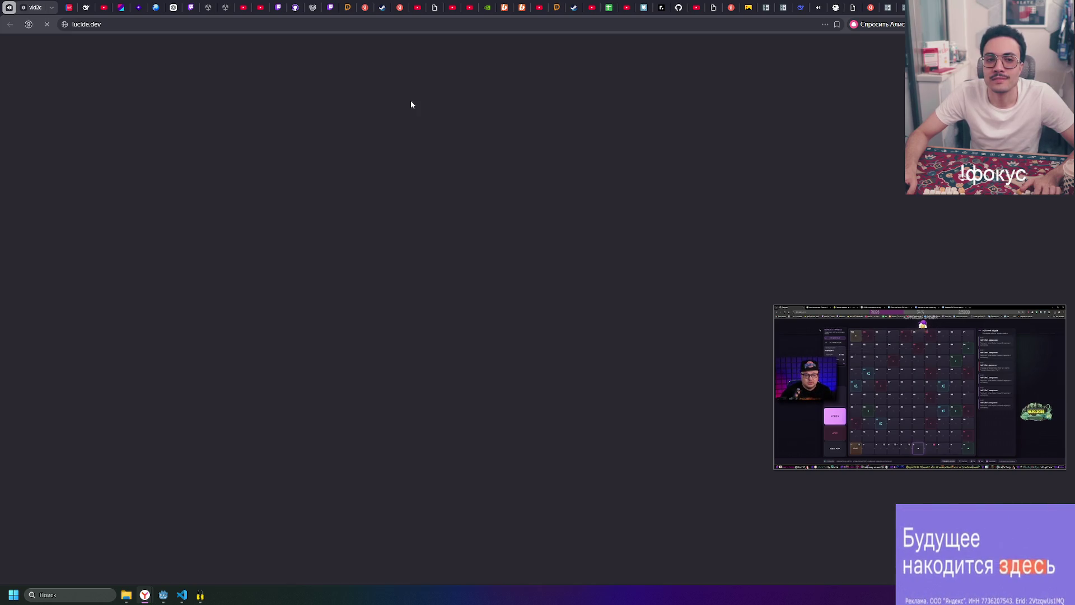
pyautogui.click(224, 25)
pyautogui.write('lucide icons')
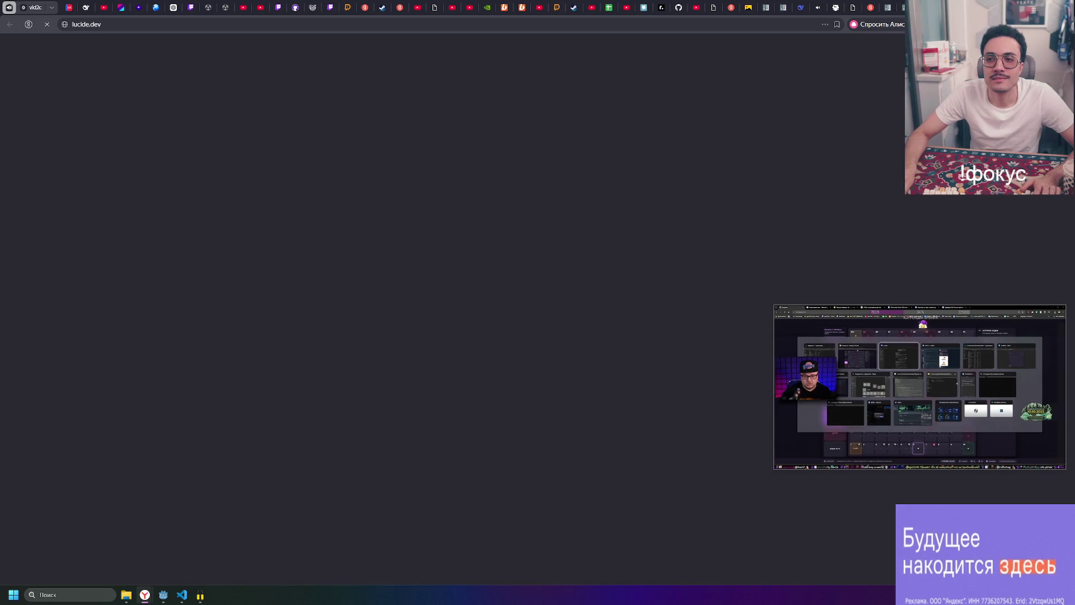
pyautogui.press('Return')
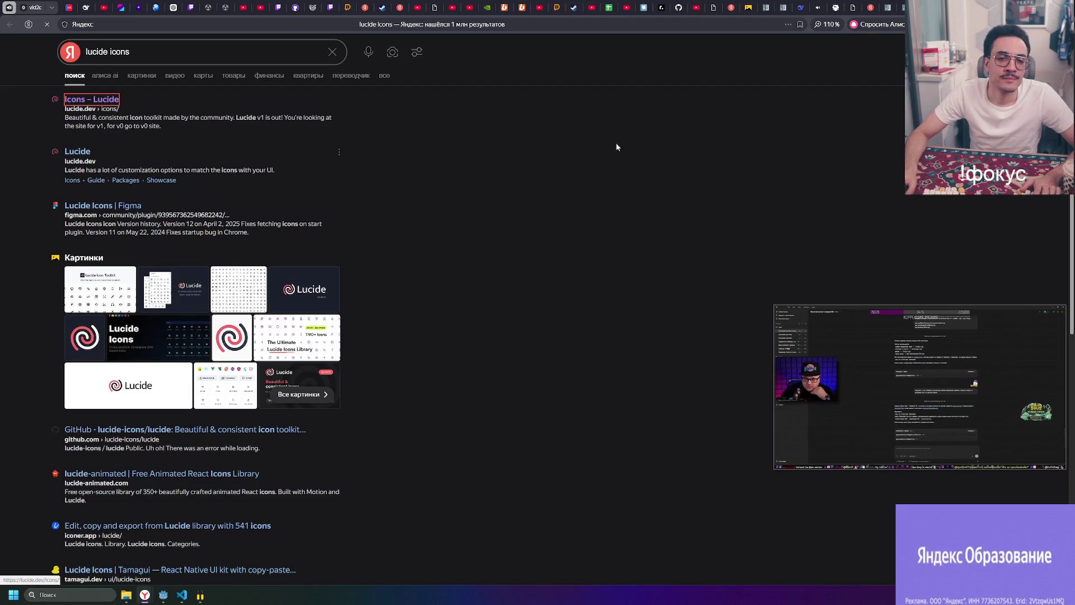
pyautogui.hotkey('ctrl', 'w')
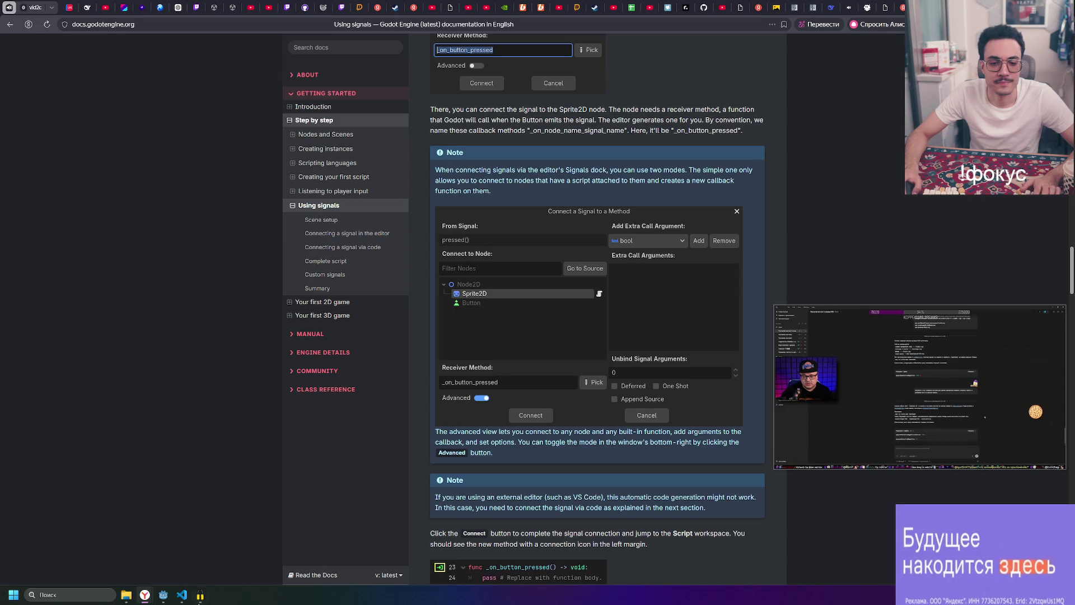
# - Return the picture-in-picture stream to its Twitch tab, then bring up MainMenu.cs in VS Code
pyautogui.moveTo(203, 603)
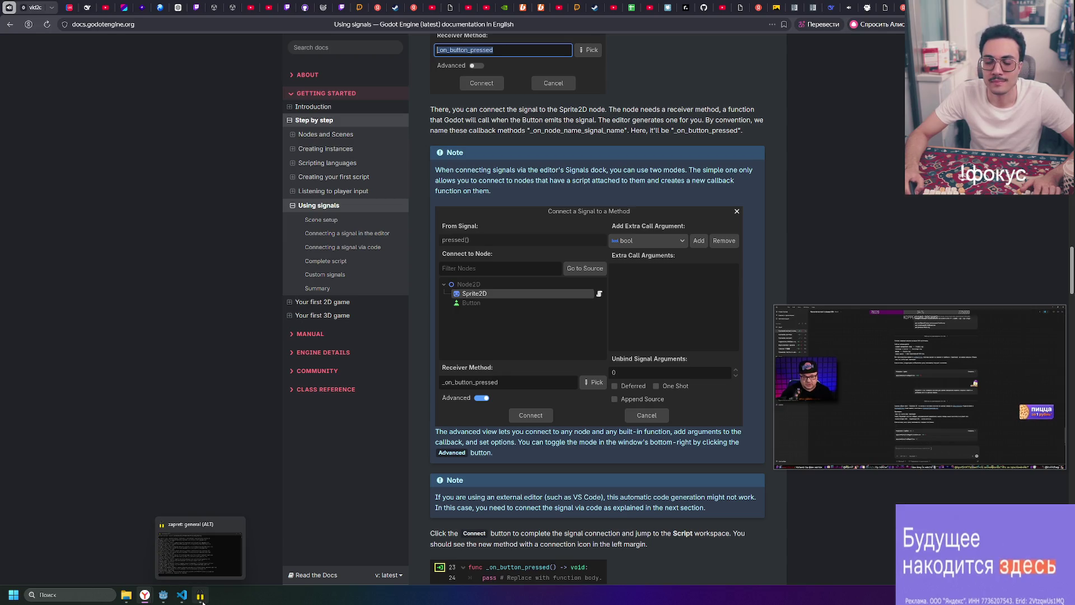
pyautogui.moveTo(841, 406)
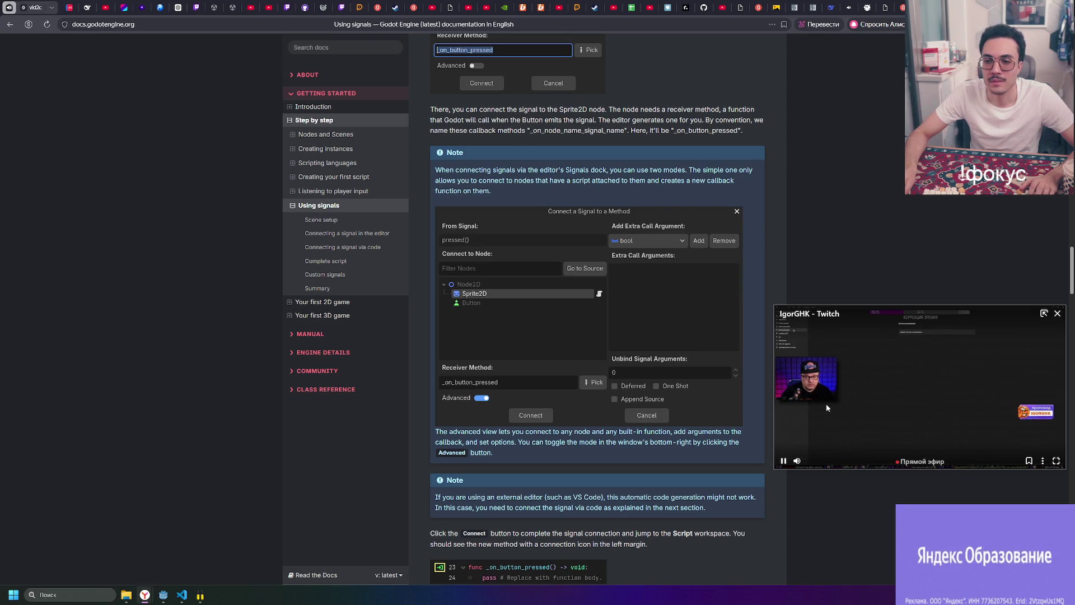
pyautogui.click(1044, 313)
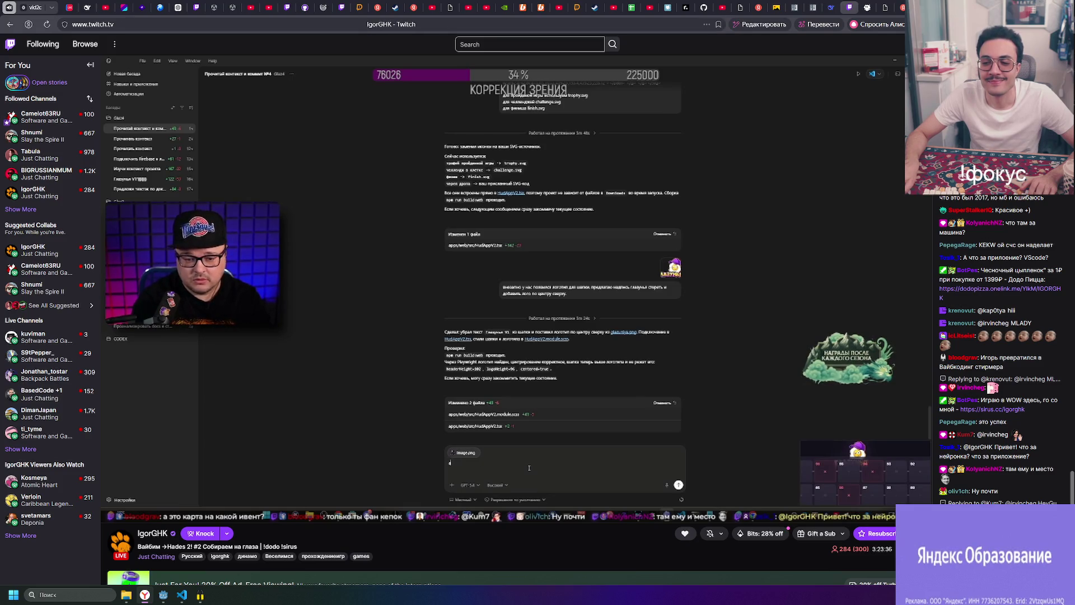
pyautogui.click(161, 595)
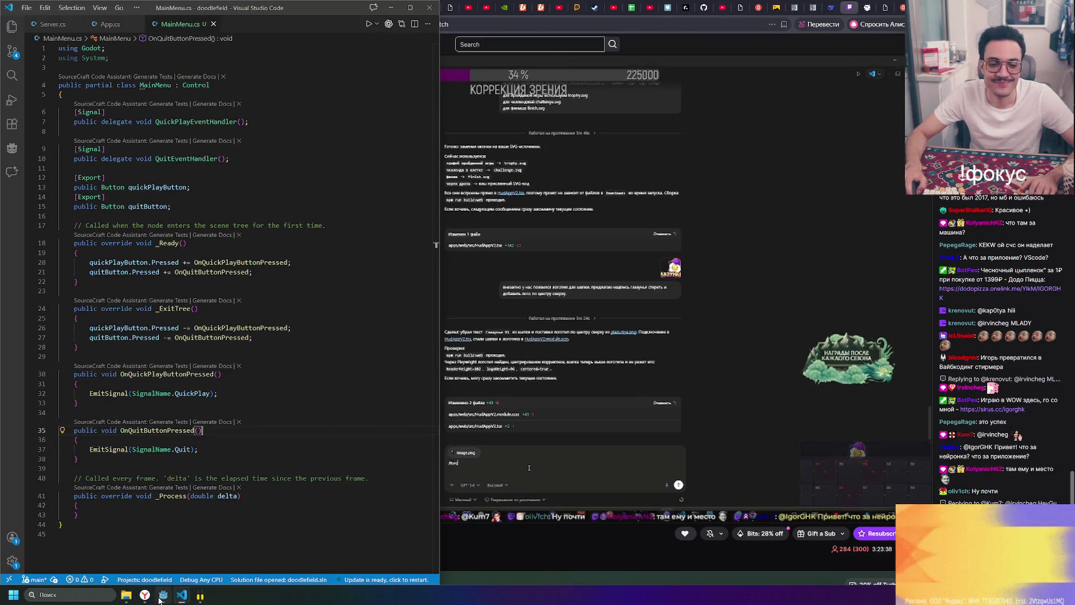
# - Back in Godot, orbit to a level view of the capsule
pyautogui.click(162, 596)
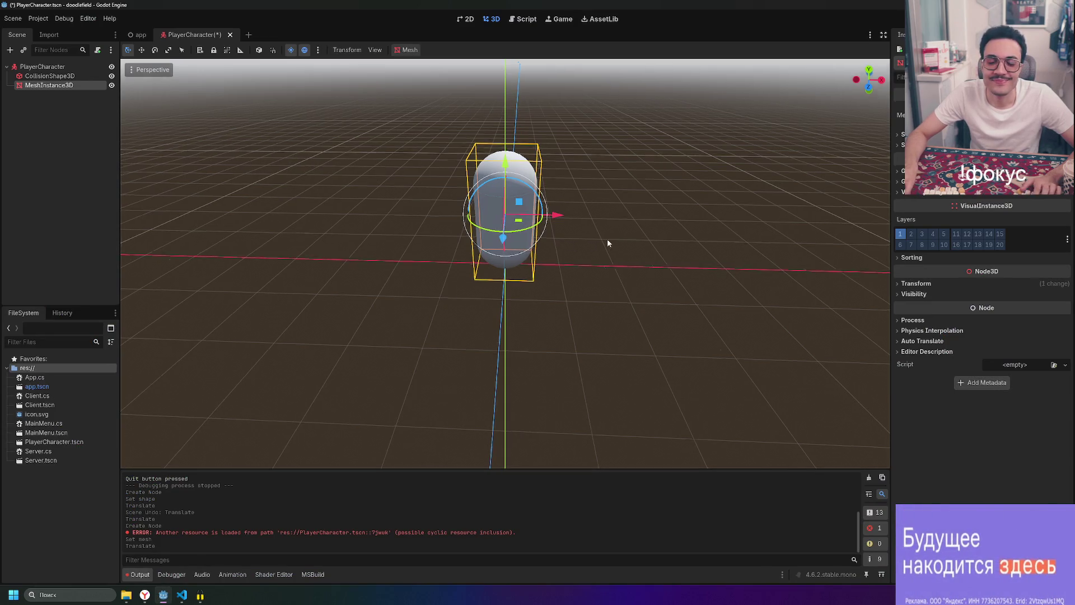
pyautogui.moveTo(608, 243); pyautogui.dragTo(549, 185)
pyautogui.click(550, 184)
pyautogui.moveTo(463, 139)
pyautogui.mouseDown()
pyautogui.moveTo(744, 175)
pyautogui.moveTo(604, 208)
pyautogui.moveTo(180, 136)
pyautogui.mouseUp()
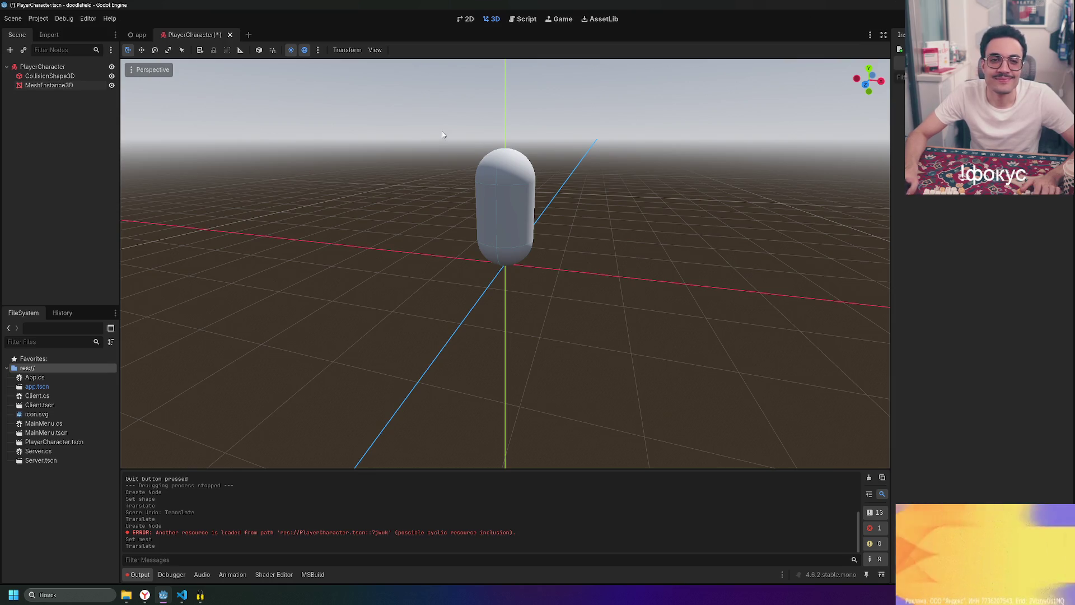
# - Attach a C# PlayerCharacter.cs script to PlayerCharacter using the Basic Movement template
pyautogui.click(62, 66)
pyautogui.rightClick(68, 68)
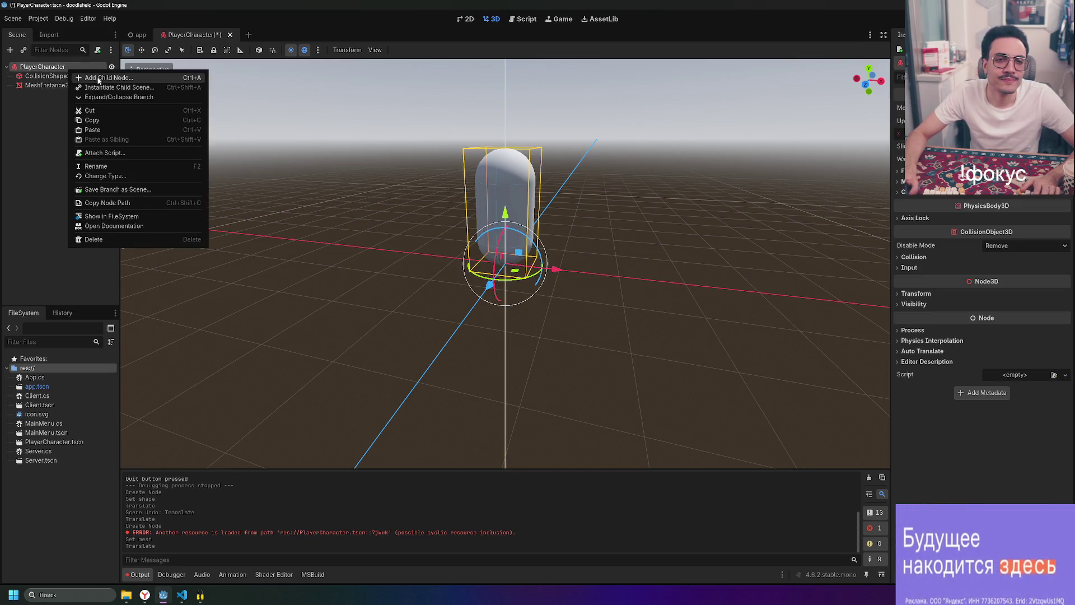
pyautogui.click(1015, 375)
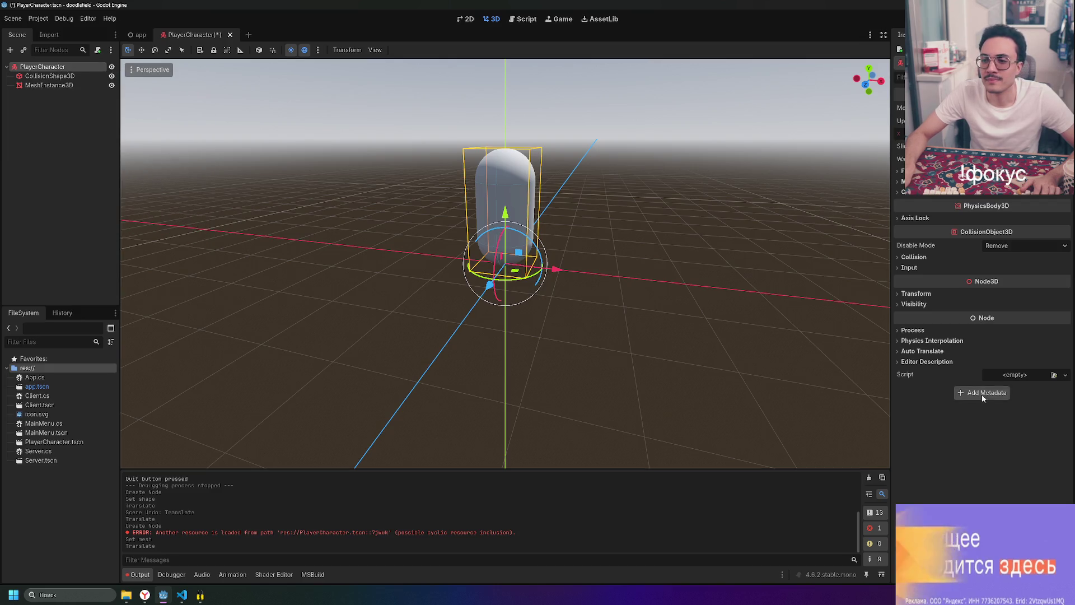
pyautogui.click(1014, 374)
pyautogui.click(1012, 394)
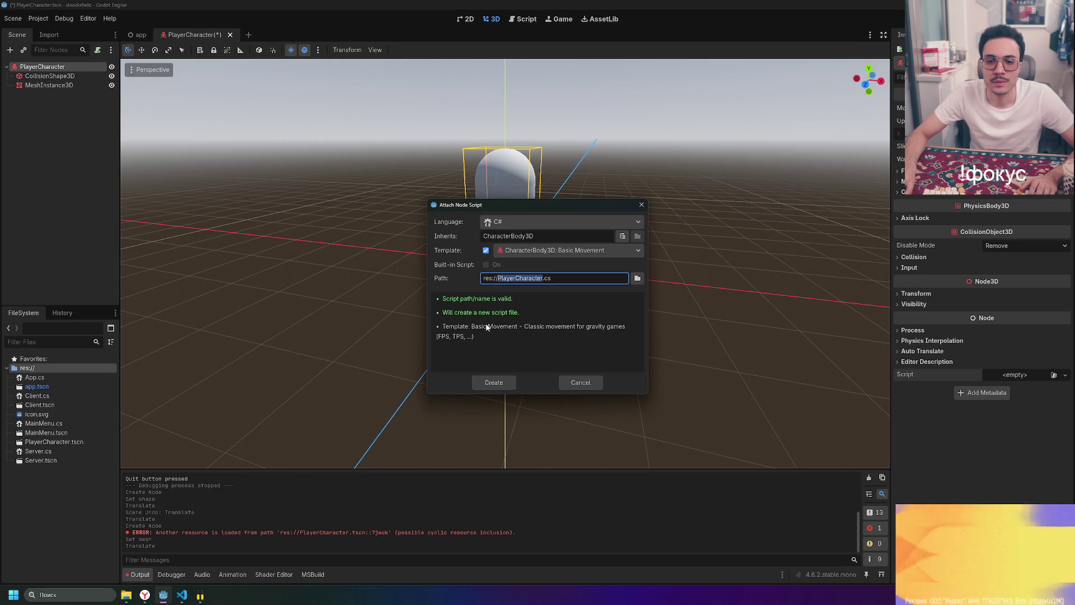
pyautogui.click(619, 250)
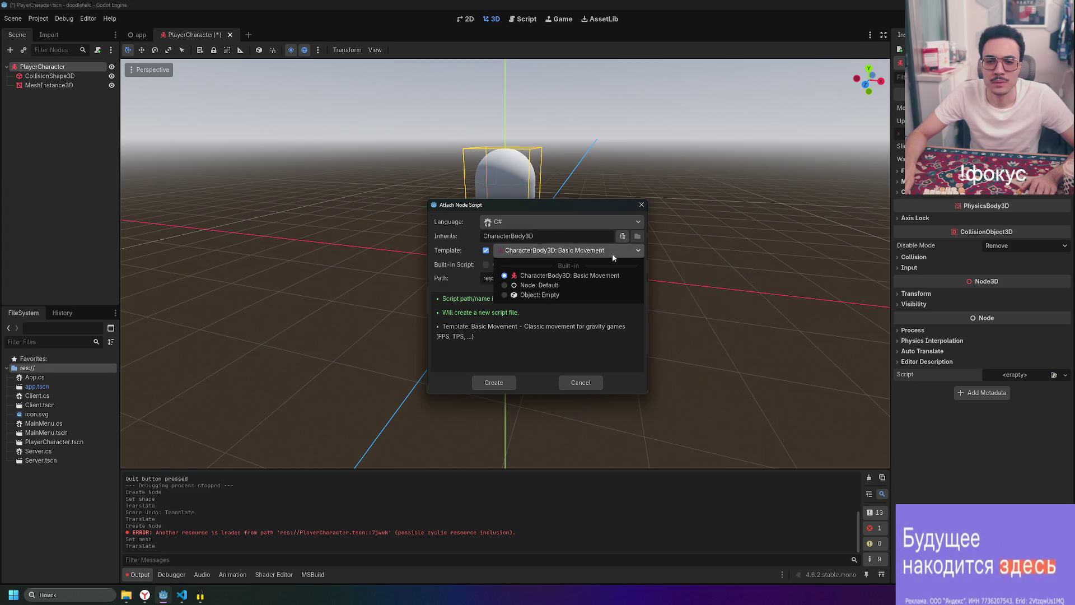
pyautogui.click(559, 279)
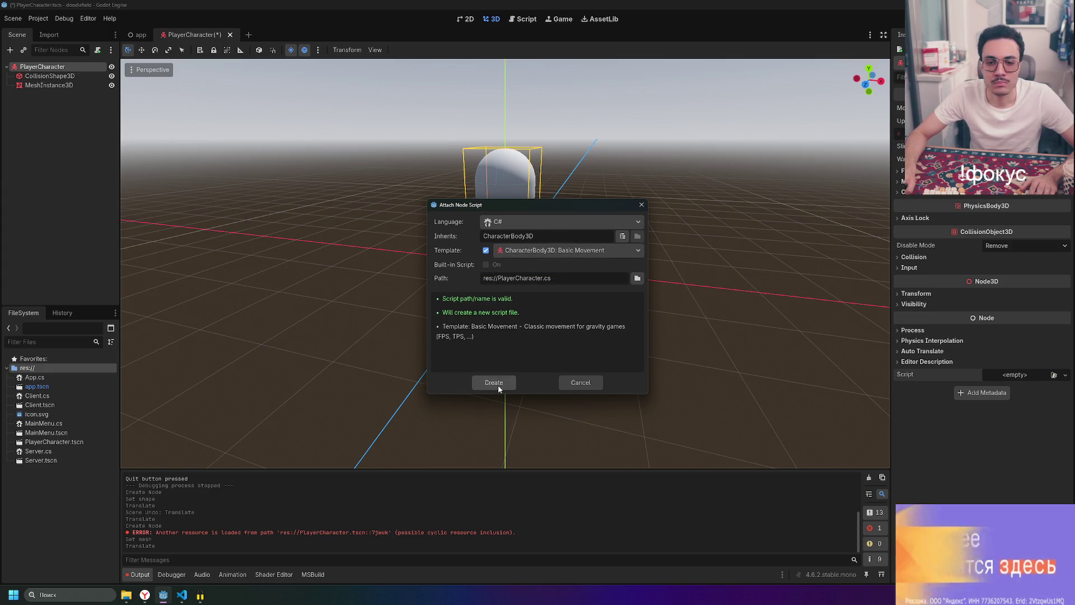
pyautogui.click(498, 386)
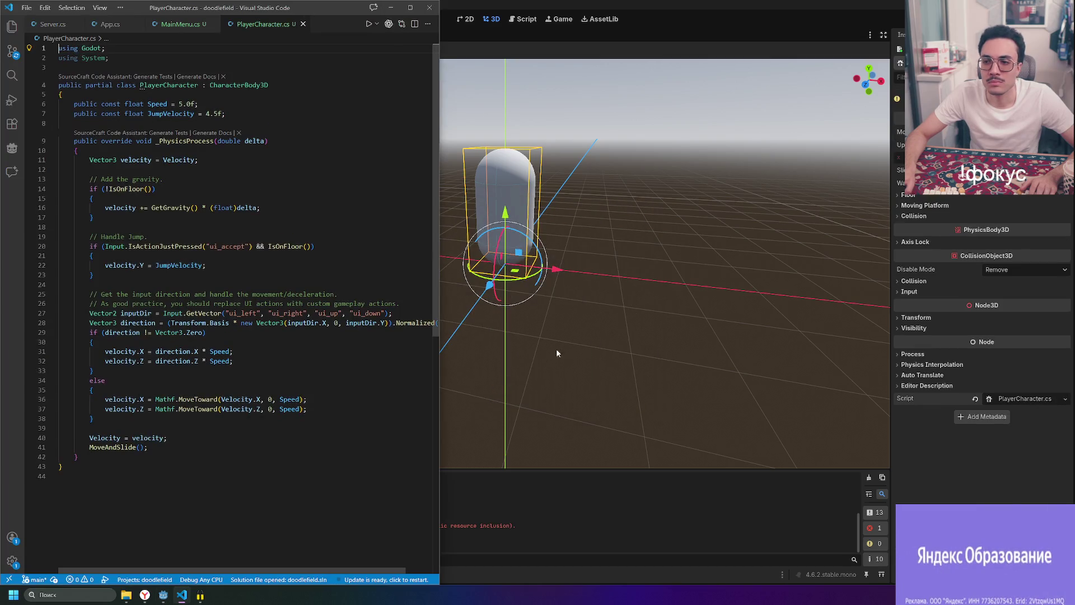
# - Review the gravity, input direction and MoveAndSlide lines of PlayerCharacter.cs, then return to Godot
pyautogui.moveTo(168, 212)
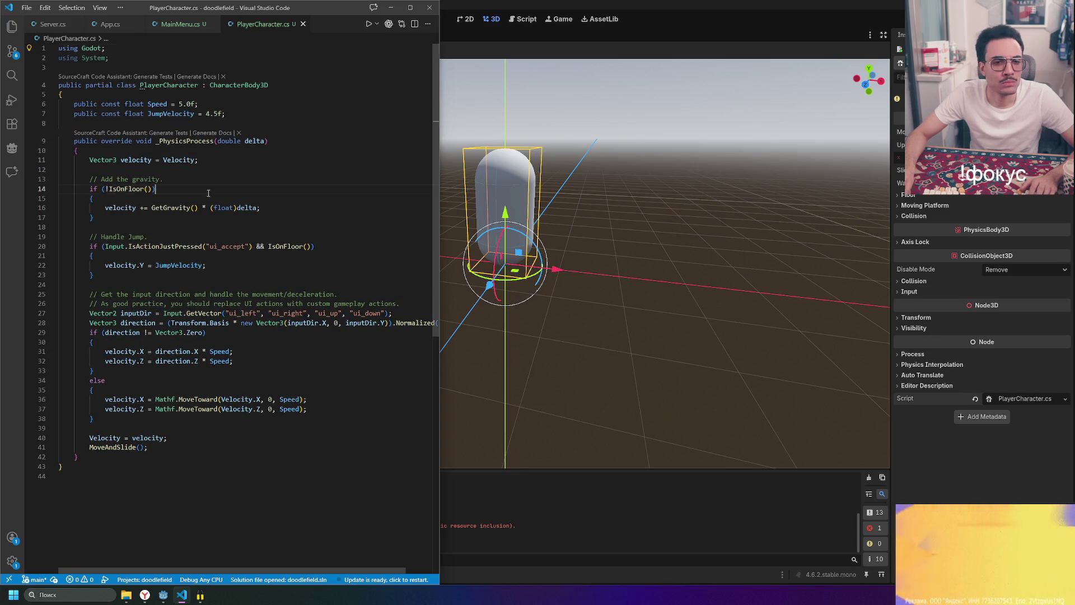
pyautogui.click(102, 190)
pyautogui.moveTo(104, 208); pyautogui.dragTo(284, 205)
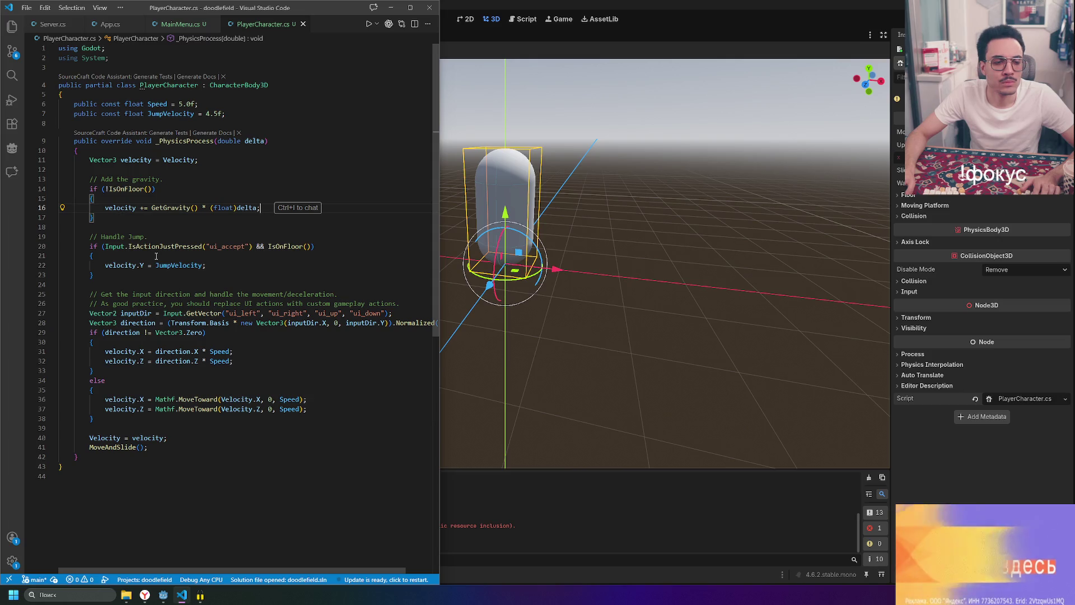
pyautogui.moveTo(134, 262)
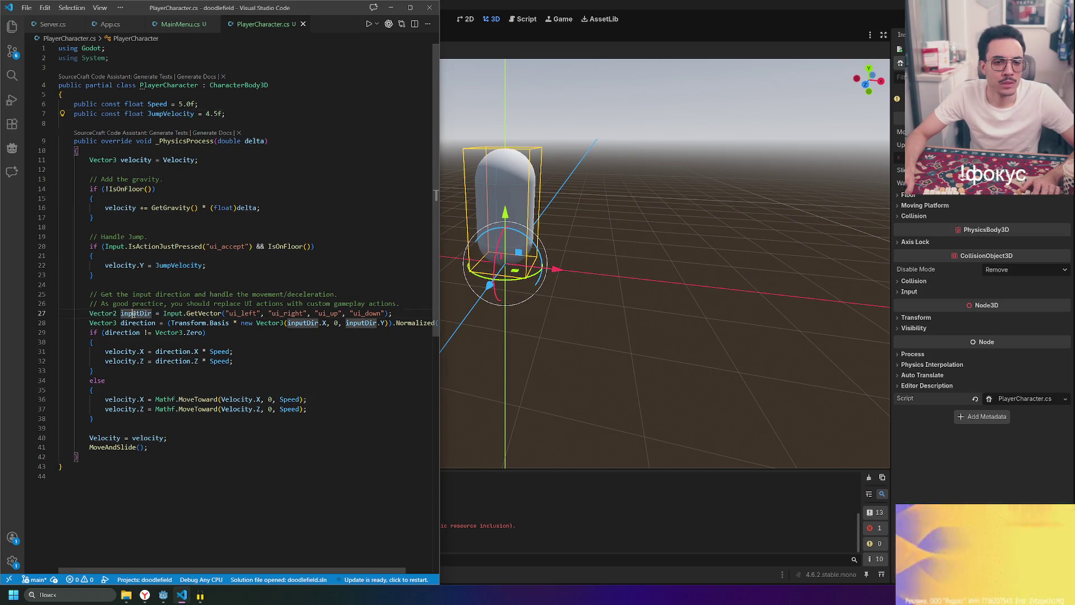
pyautogui.click(220, 314)
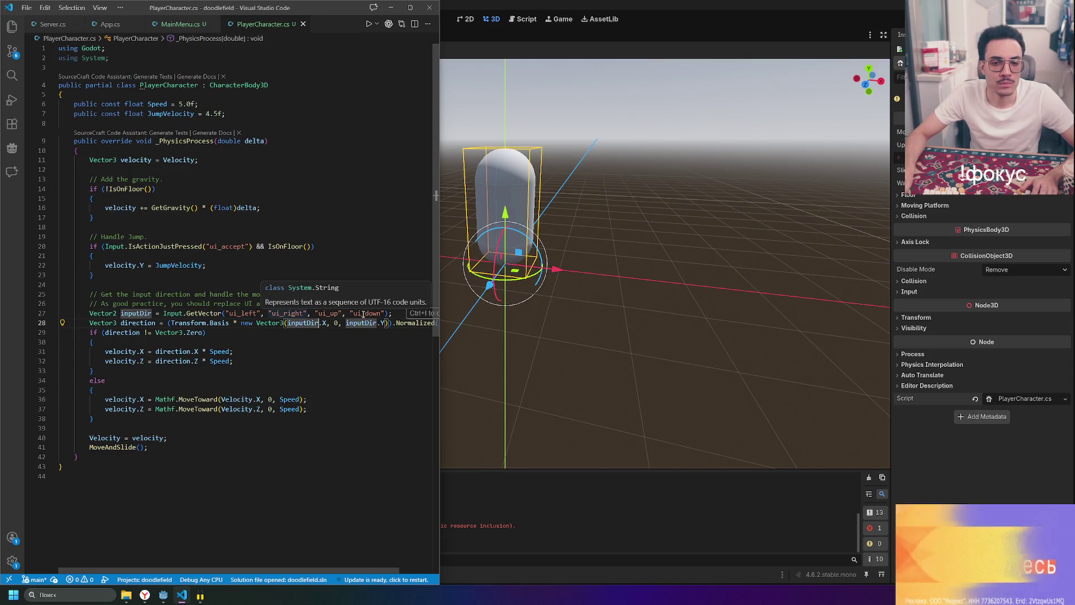
pyautogui.click(394, 313)
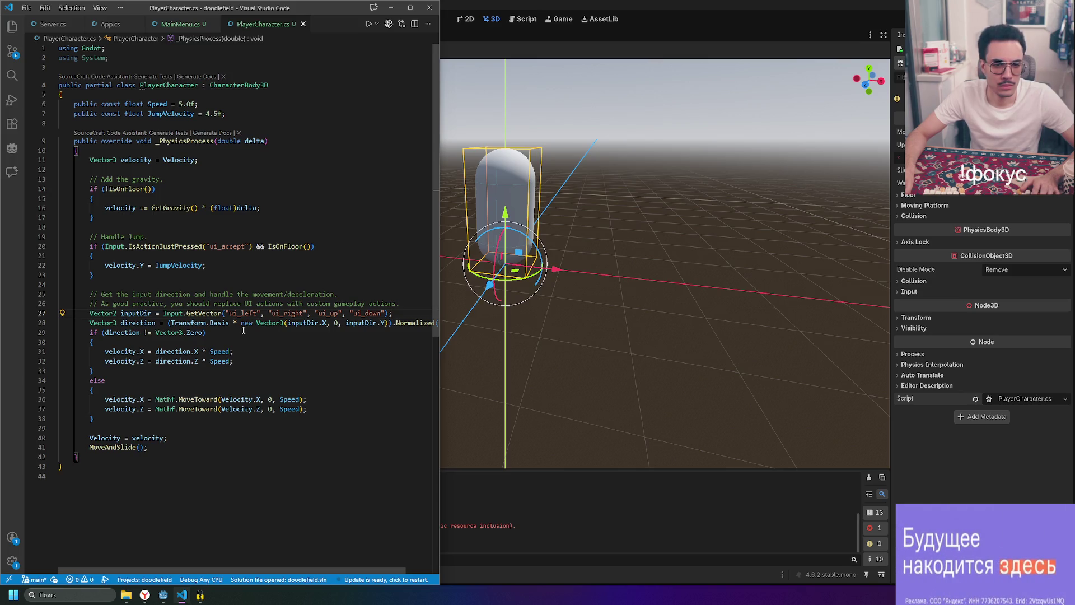
pyautogui.hscroll(2, 254, 333)
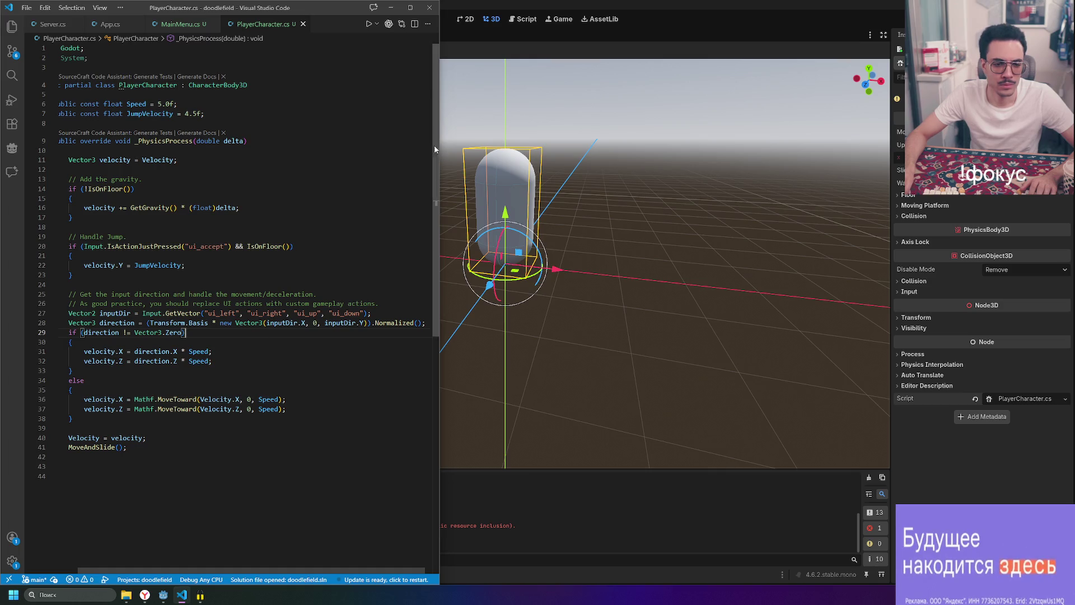
pyautogui.click(128, 446)
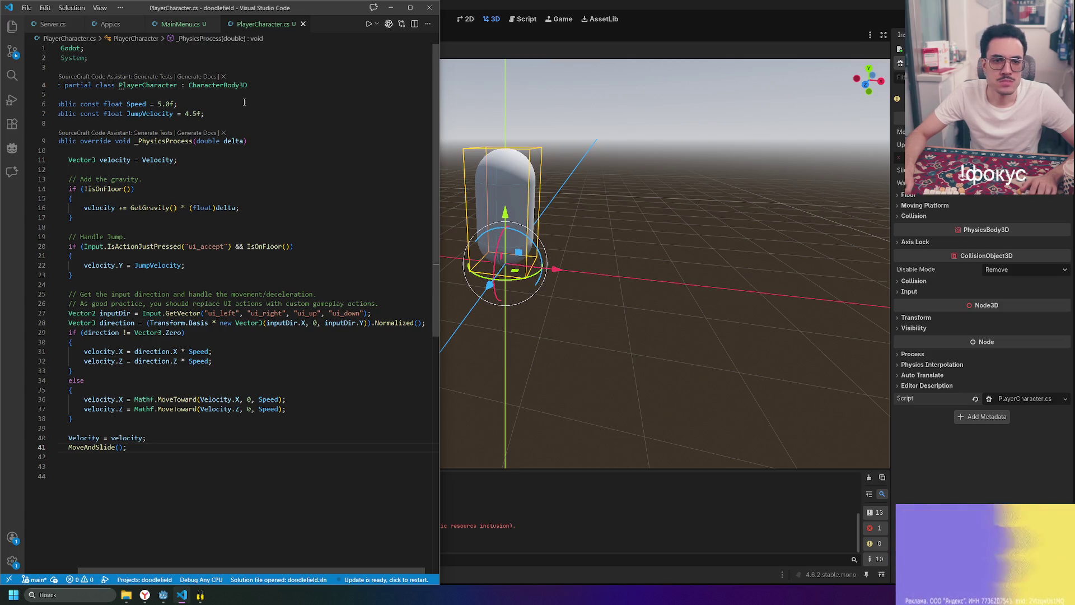
pyautogui.hscroll(-1, 314, 112)
pyautogui.click(473, 31)
pyautogui.click(60, 150)
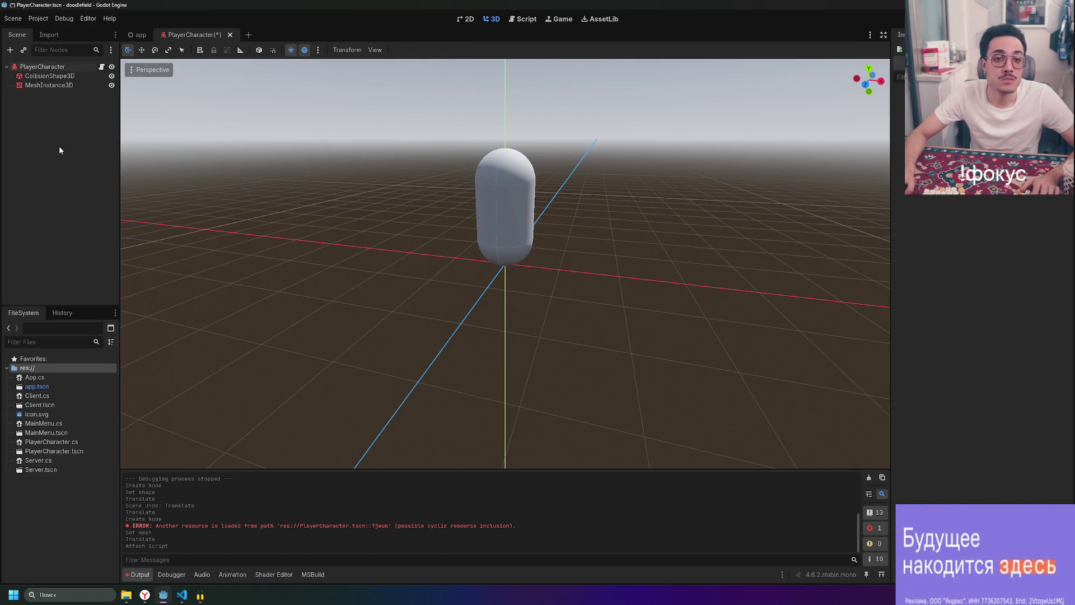
# - Save PlayerCharacter and start a new 3D scene from the FileSystem panel
pyautogui.hotkey('ctrl', 's')
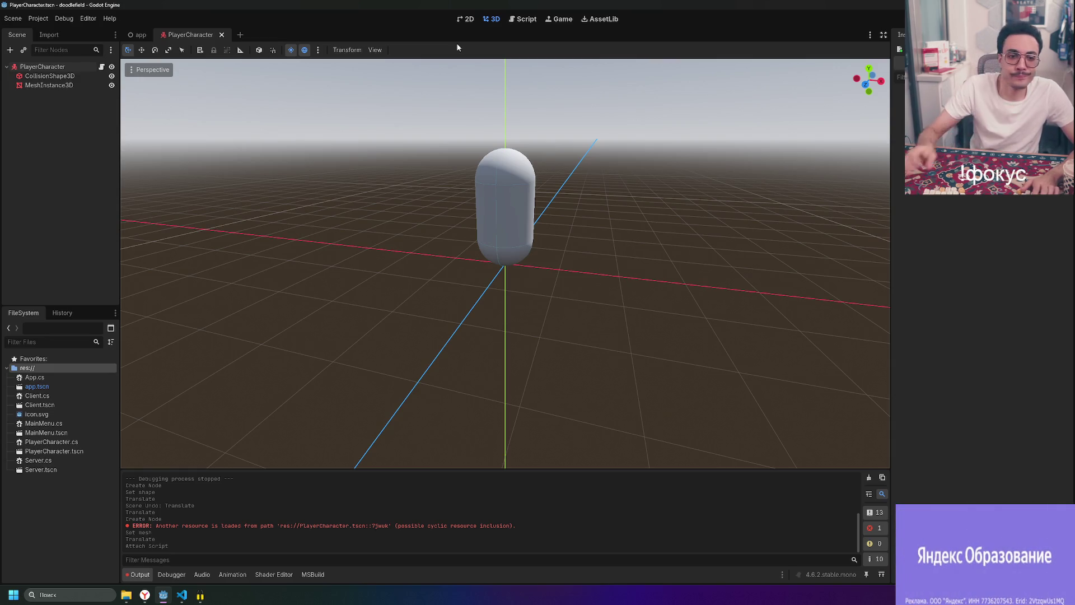
pyautogui.rightClick(56, 492)
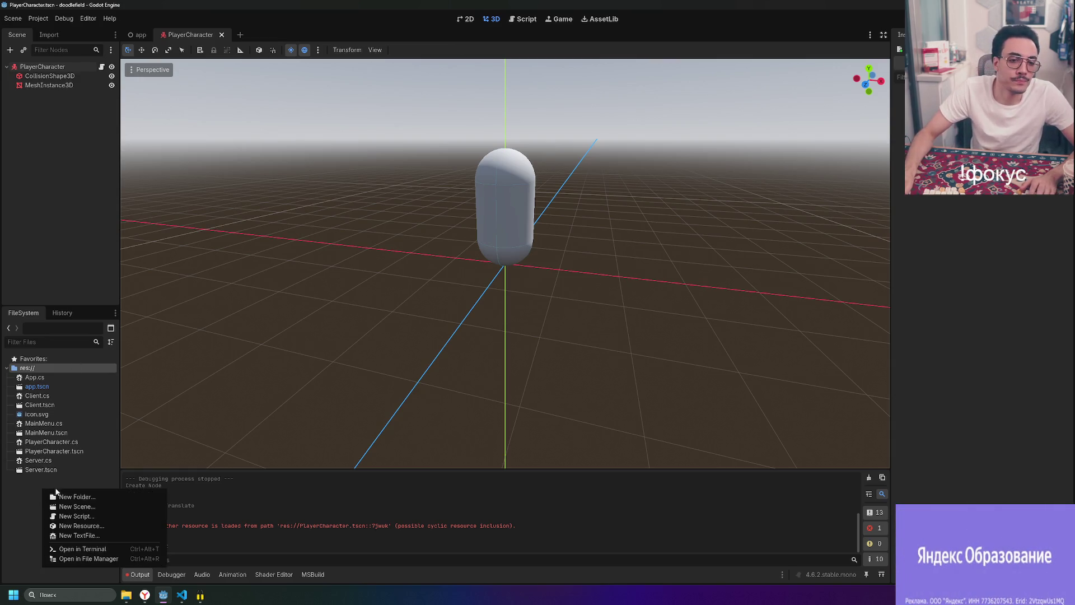
pyautogui.click(127, 506)
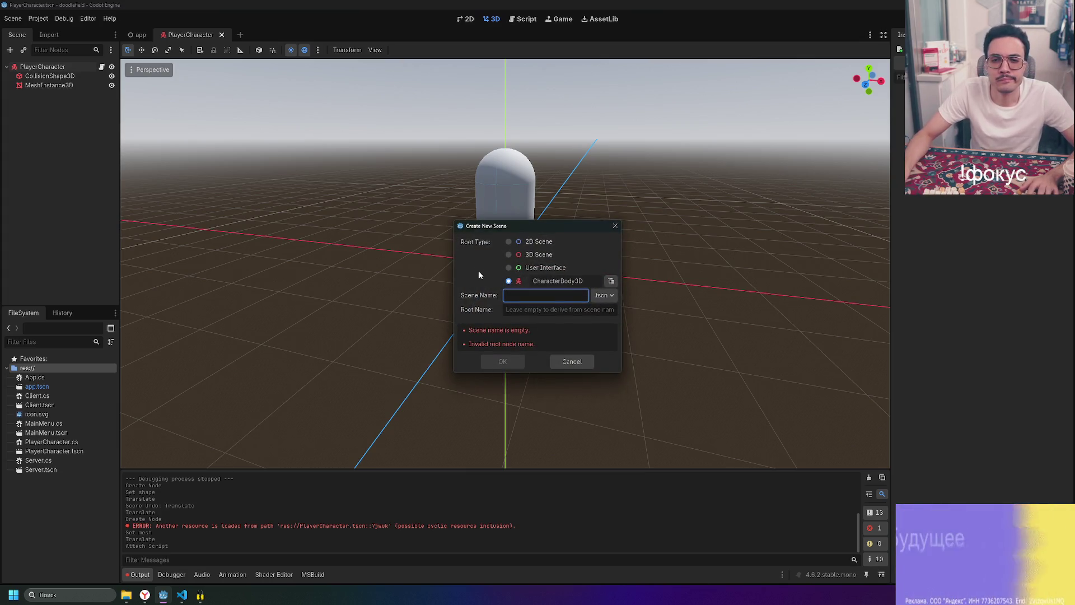
pyautogui.click(529, 255)
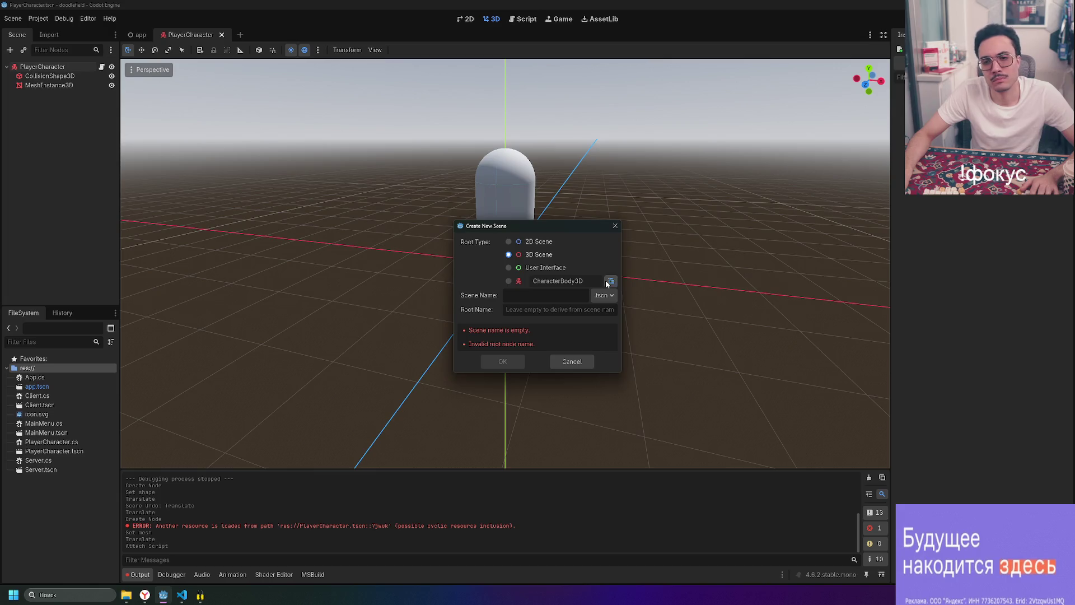
# - Name the new 3D scene TestMap and create it
pyautogui.click(610, 282)
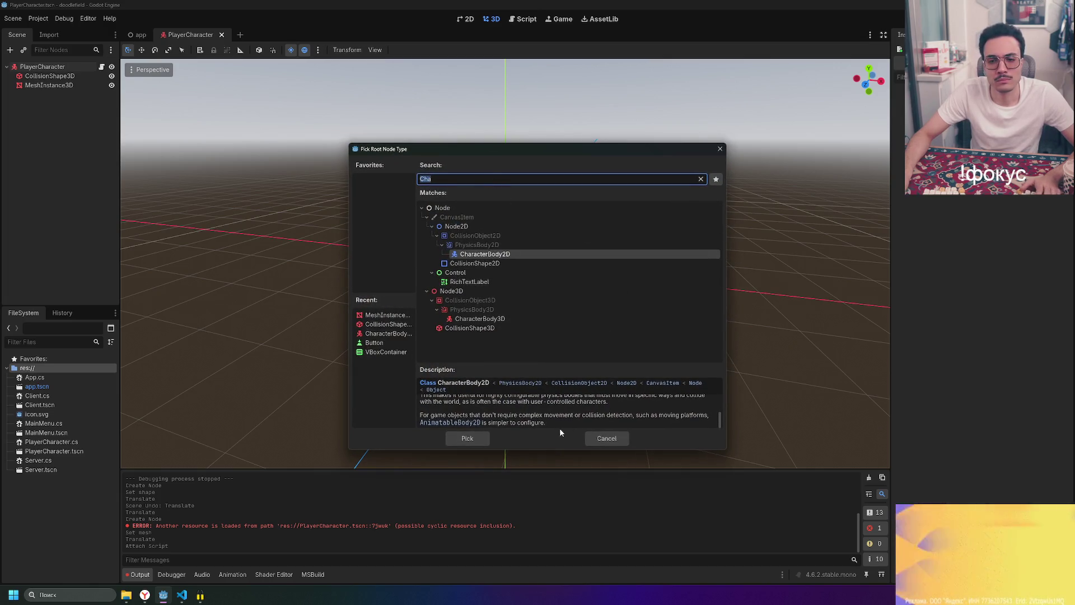
pyautogui.press('Escape')
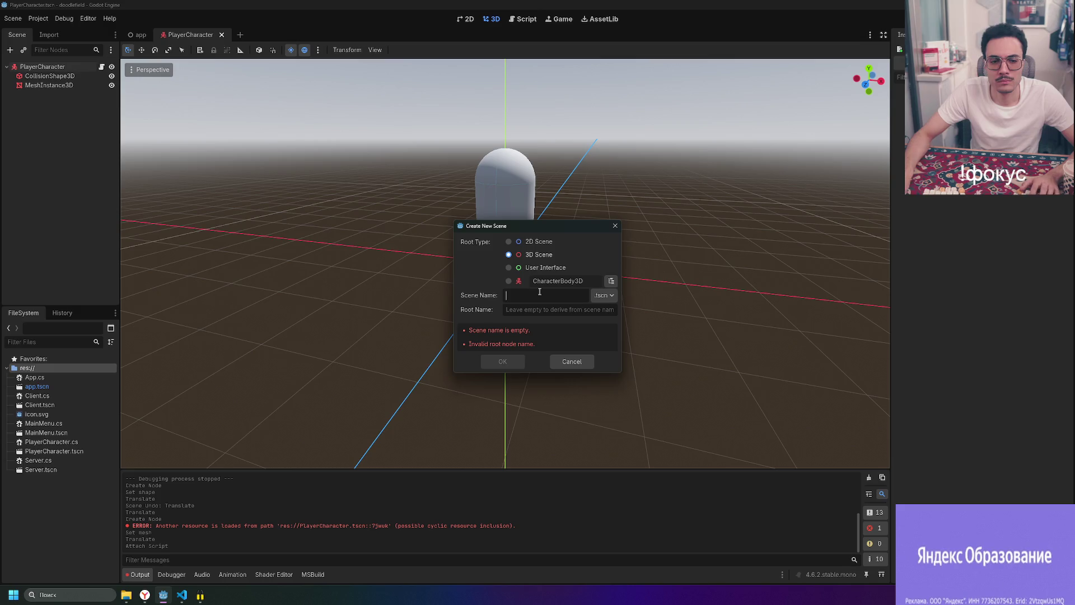
pyautogui.write('TestR')
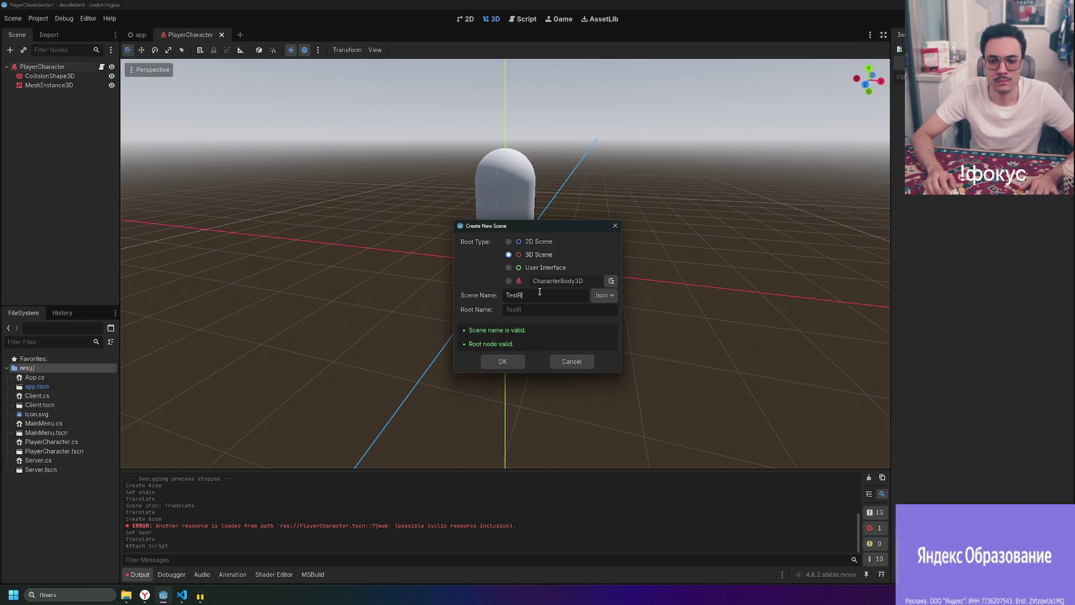
pyautogui.write('ange')
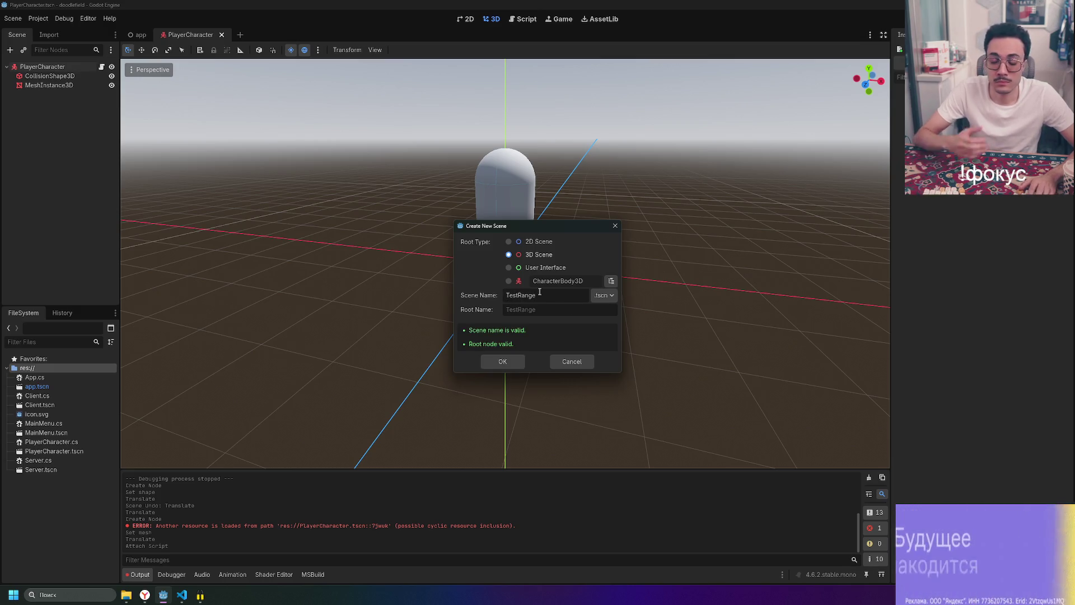
pyautogui.write('Map')
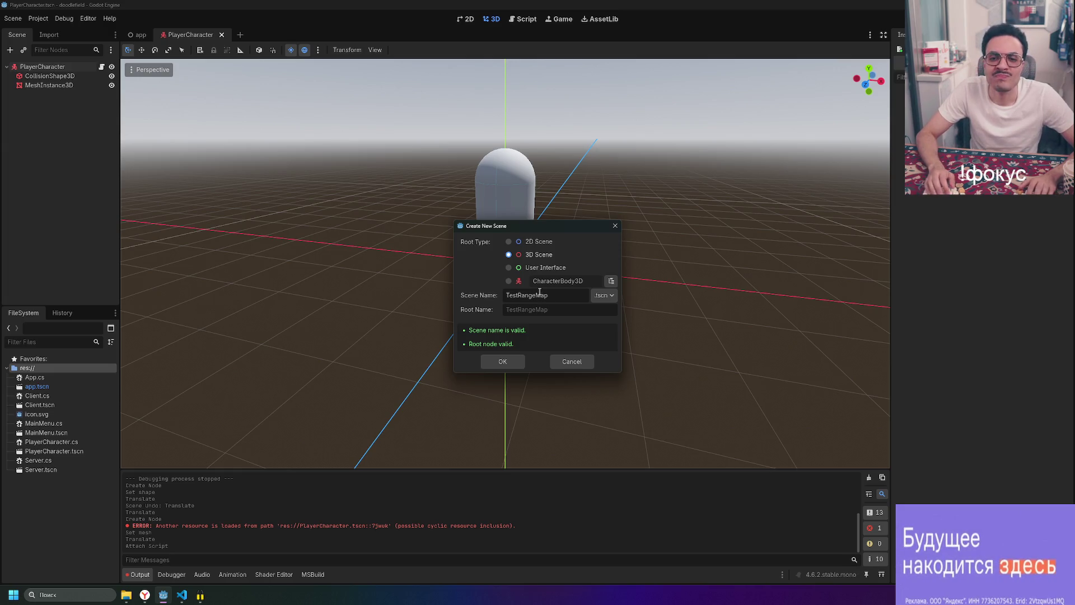
pyautogui.click(537, 295)
pyautogui.press('BackSpace')
pyautogui.press('BackSpace')
pyautogui.press('BackSpace')
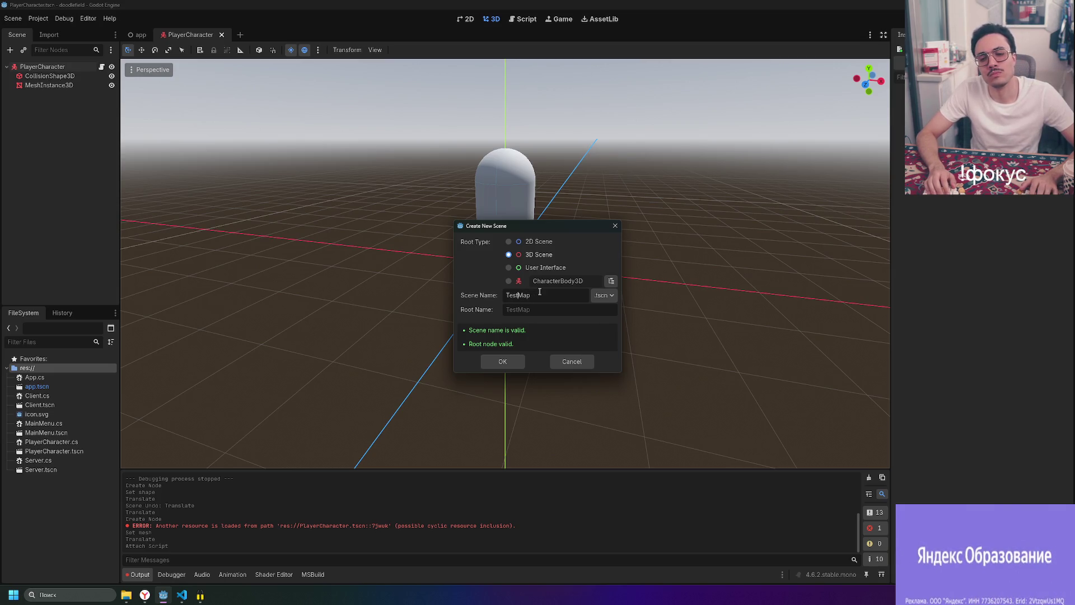
pyautogui.press('Return')
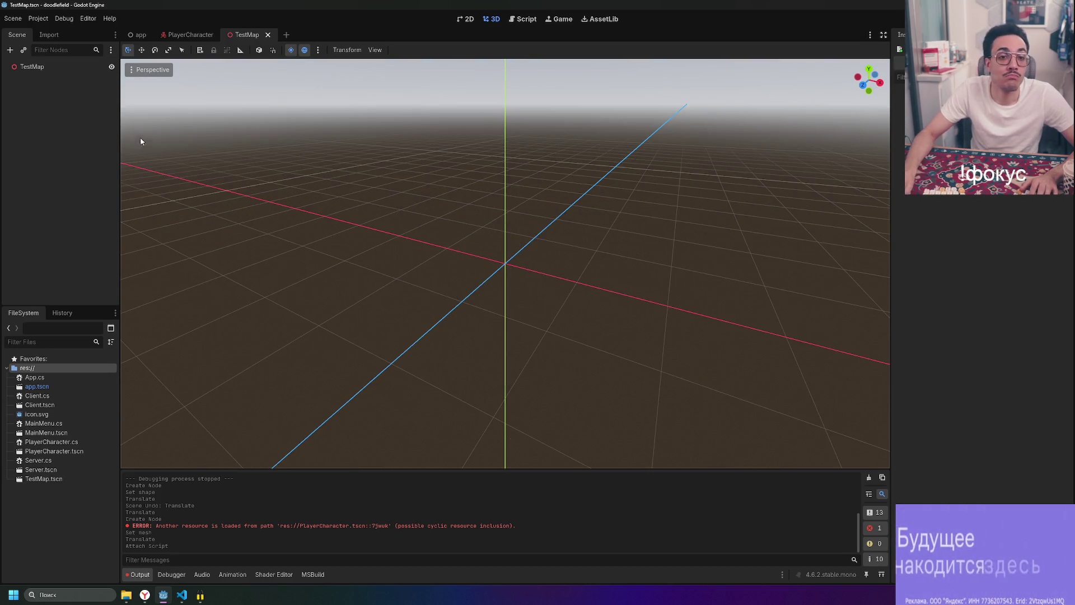
pyautogui.rightClick(59, 68)
# - Add a MeshInstance3D child under the TestMap root
pyautogui.click(90, 77)
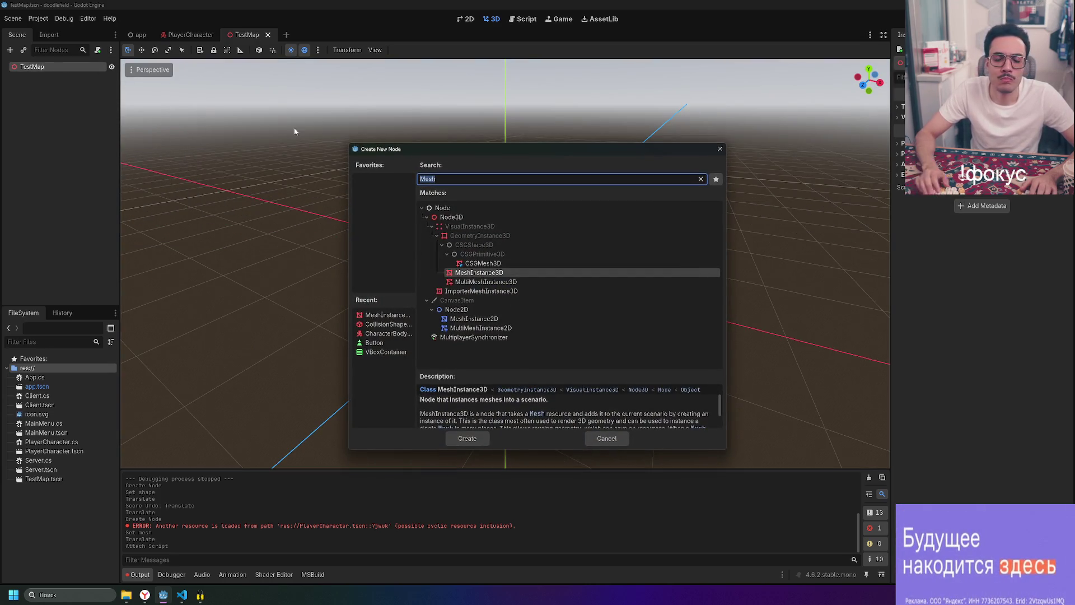
pyautogui.press('Return')
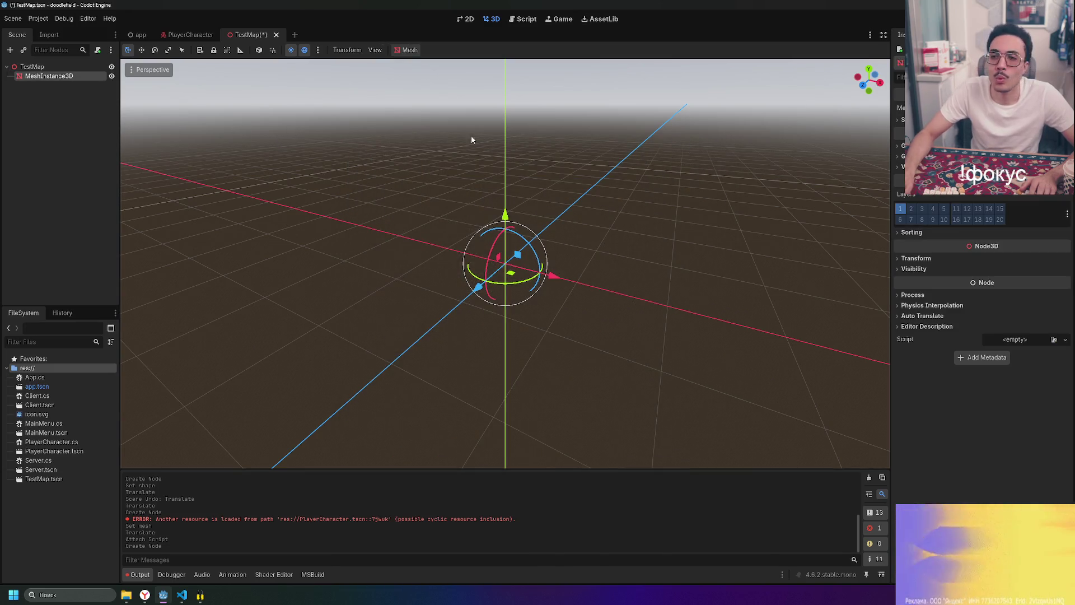
pyautogui.rightClick(63, 66)
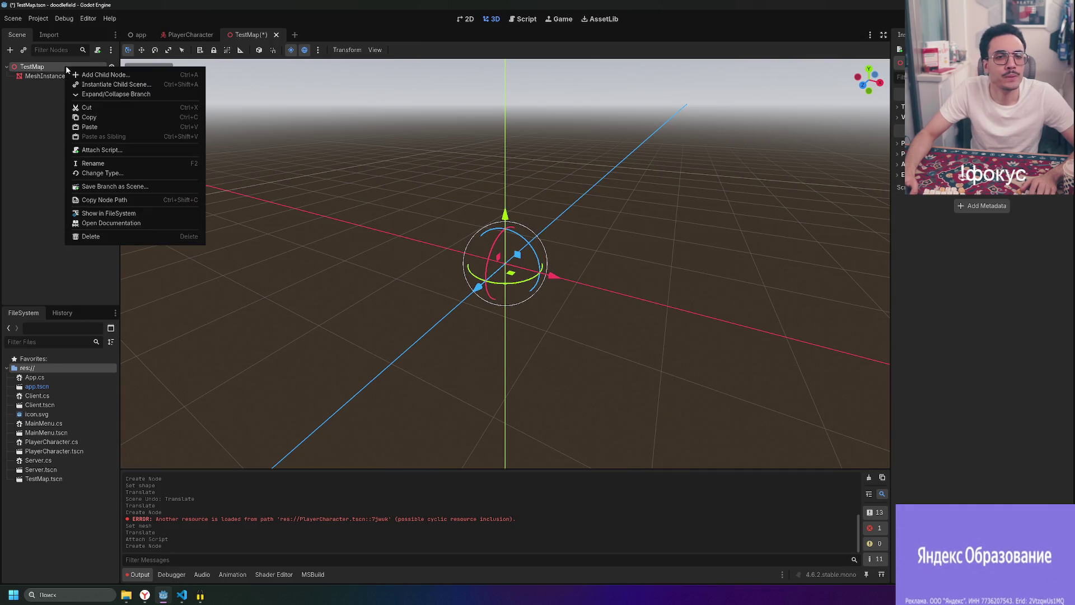
pyautogui.click(149, 74)
# - Clear the node search and browse the expanded Node3D type list
pyautogui.click(518, 180)
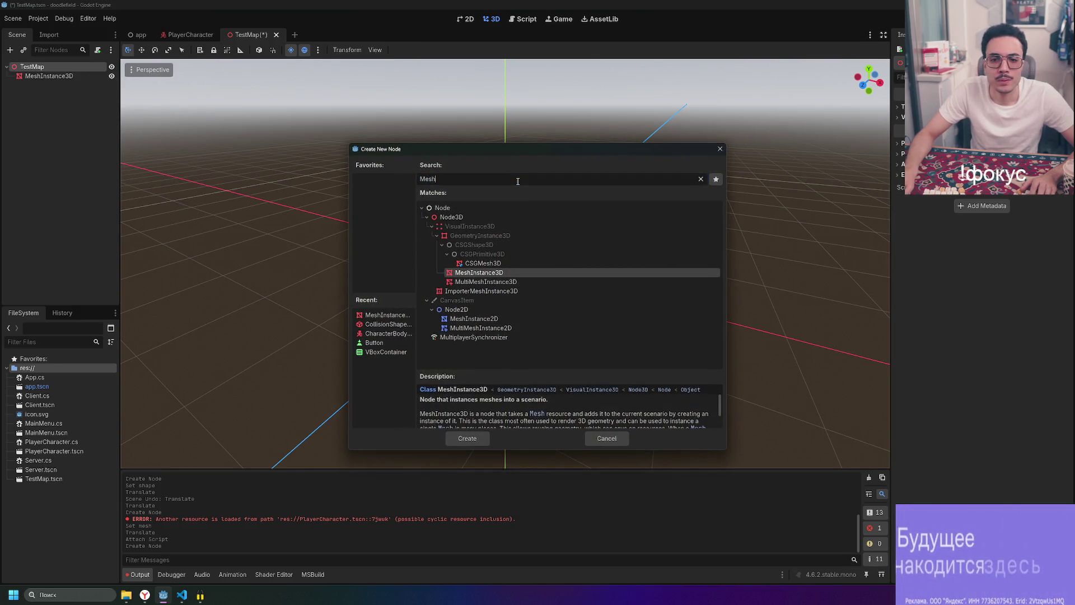
pyautogui.press('BackSpace')
pyautogui.press('BackSpace')
pyautogui.press('BackSpace')
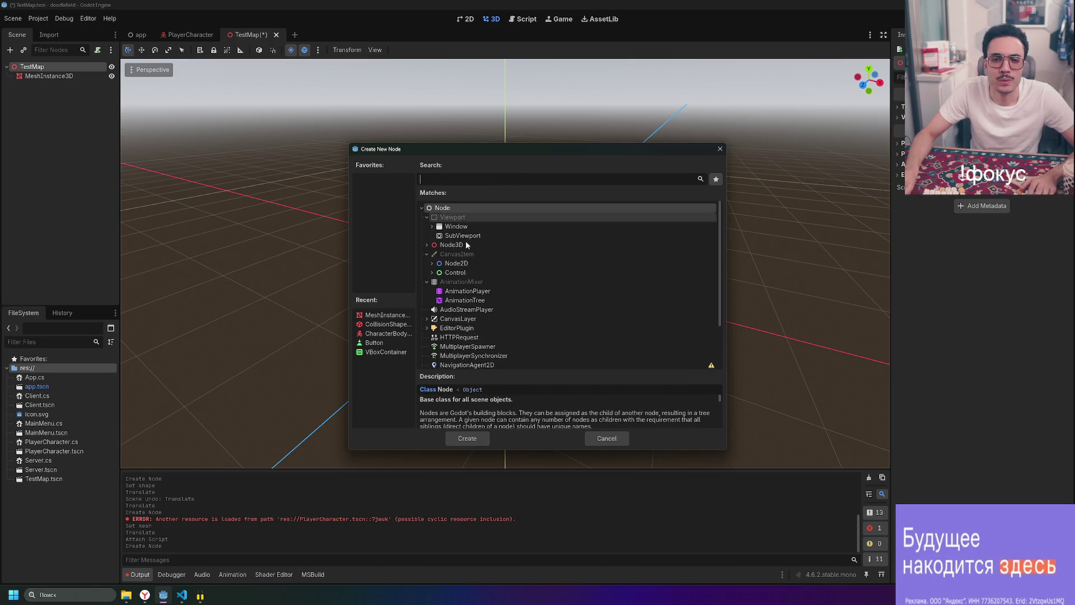
pyautogui.click(427, 244)
pyautogui.scroll(-1, 463, 291)
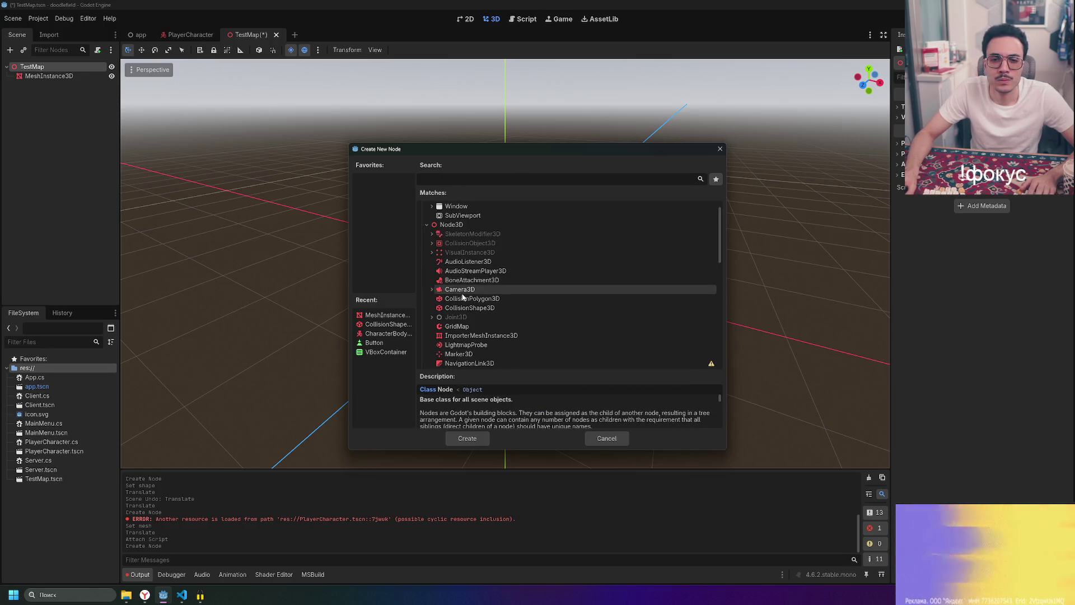
pyautogui.scroll(-3, 463, 300)
pyautogui.scroll(-4, 466, 302)
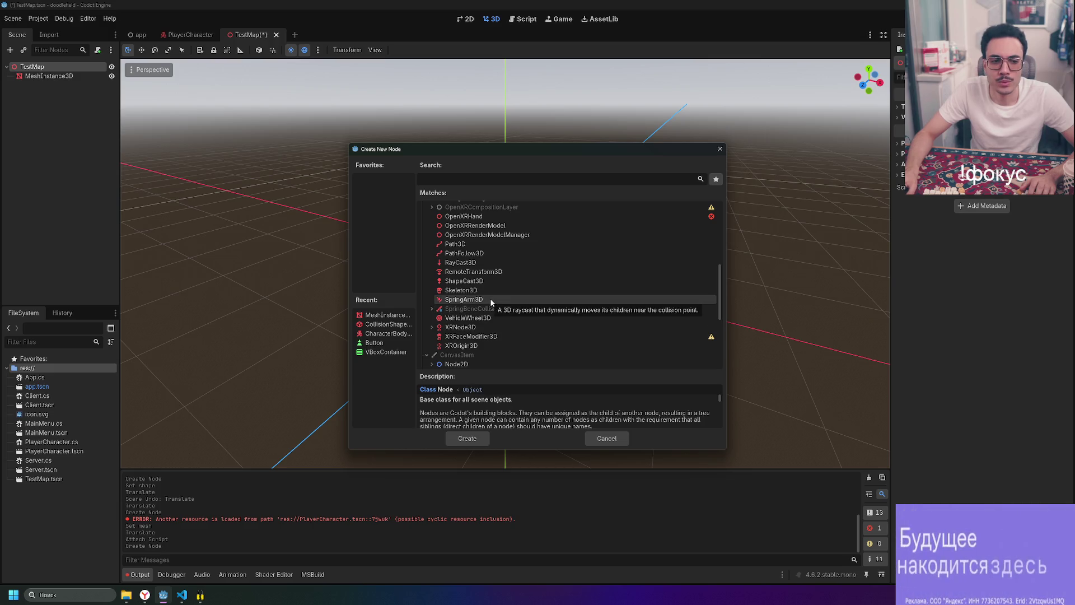
pyautogui.scroll(2, 474, 286)
pyautogui.scroll(2, 458, 273)
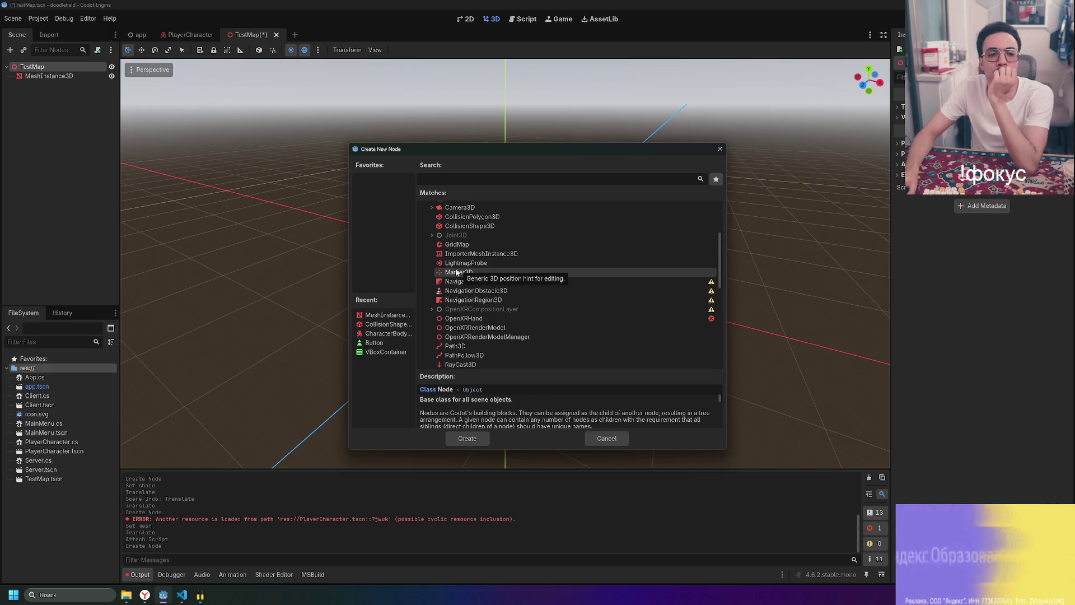
pyautogui.scroll(2, 472, 275)
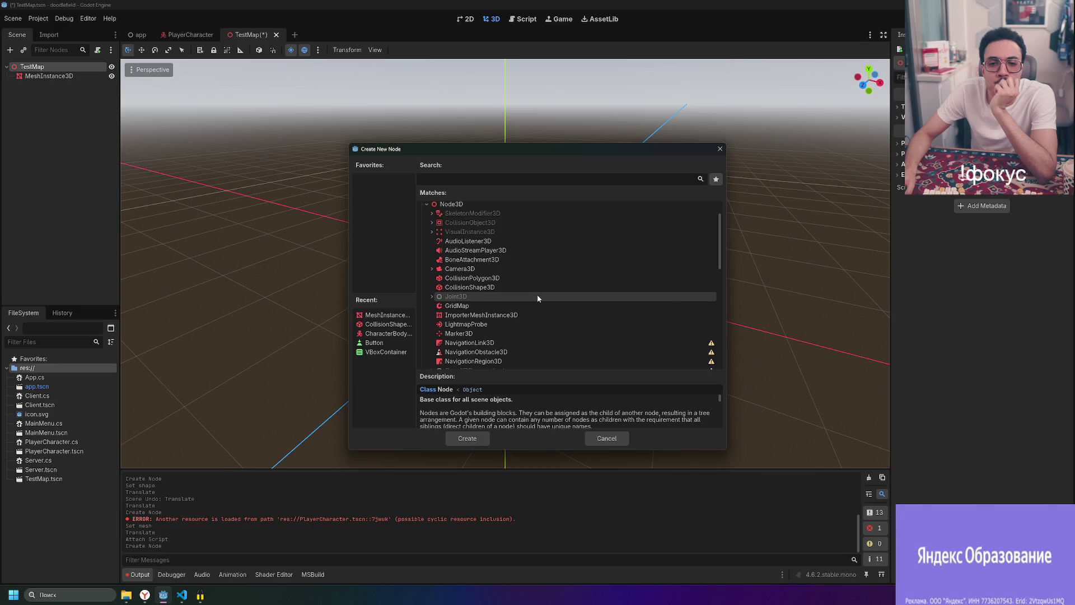
pyautogui.scroll(1, 536, 295)
pyautogui.scroll(2, 433, 294)
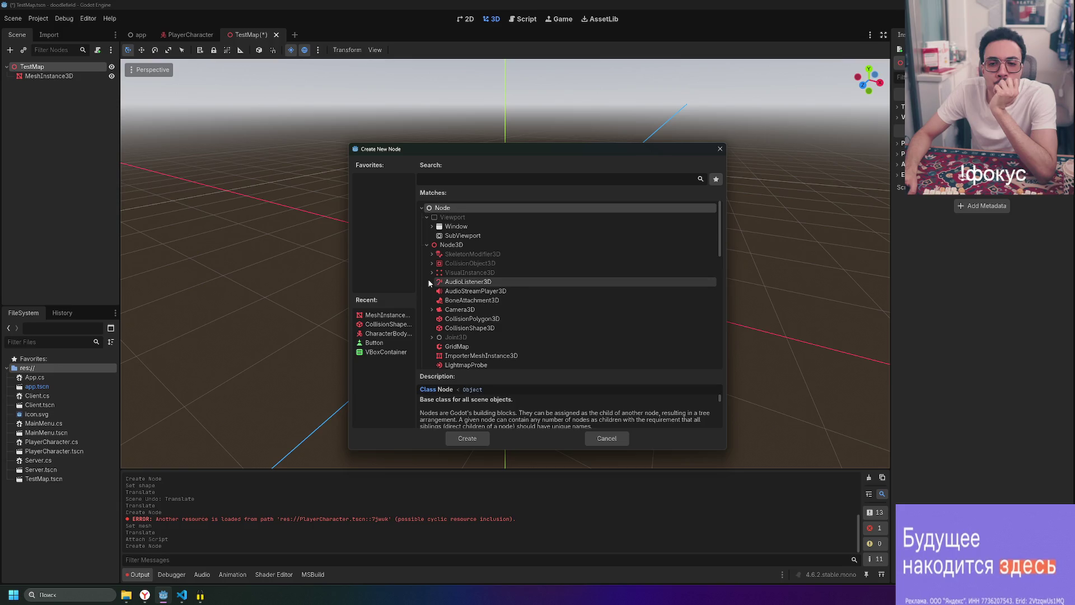
pyautogui.scroll(-2, 437, 293)
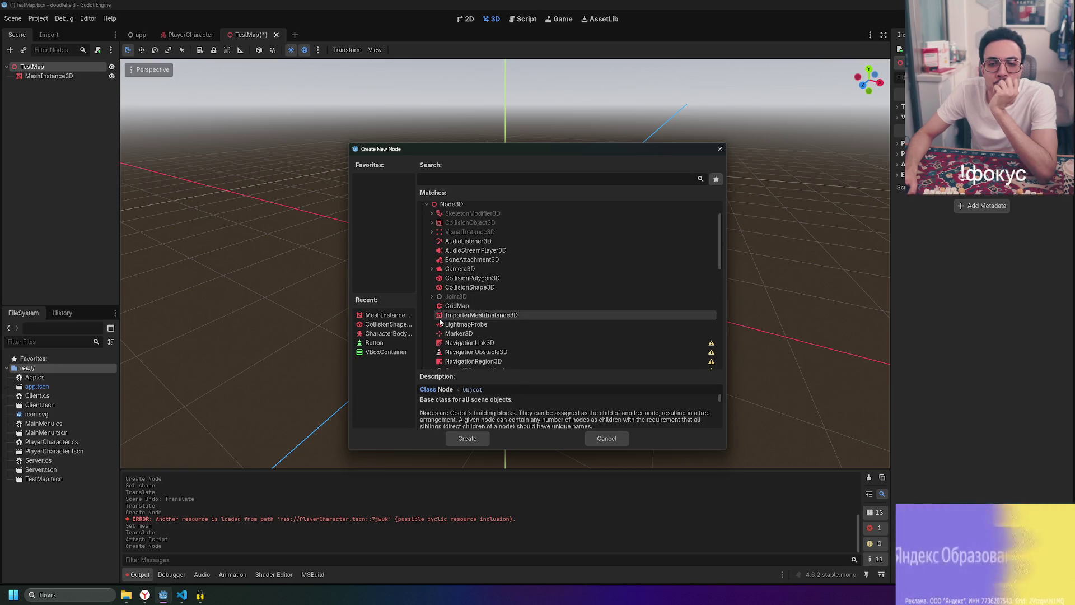
pyautogui.scroll(-2, 441, 322)
pyautogui.scroll(-1, 440, 320)
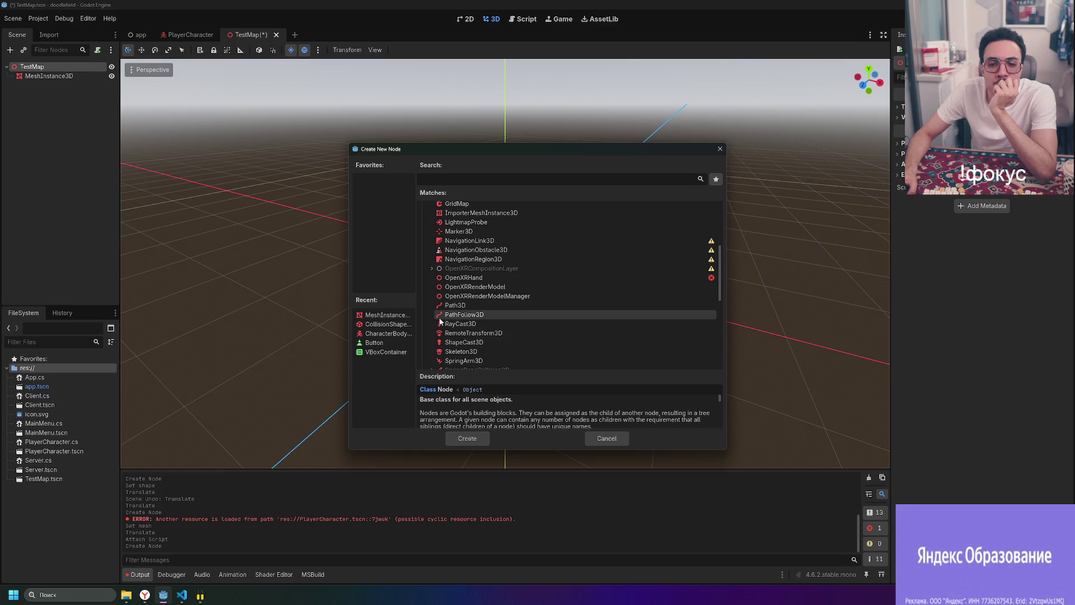
pyautogui.scroll(-3, 441, 320)
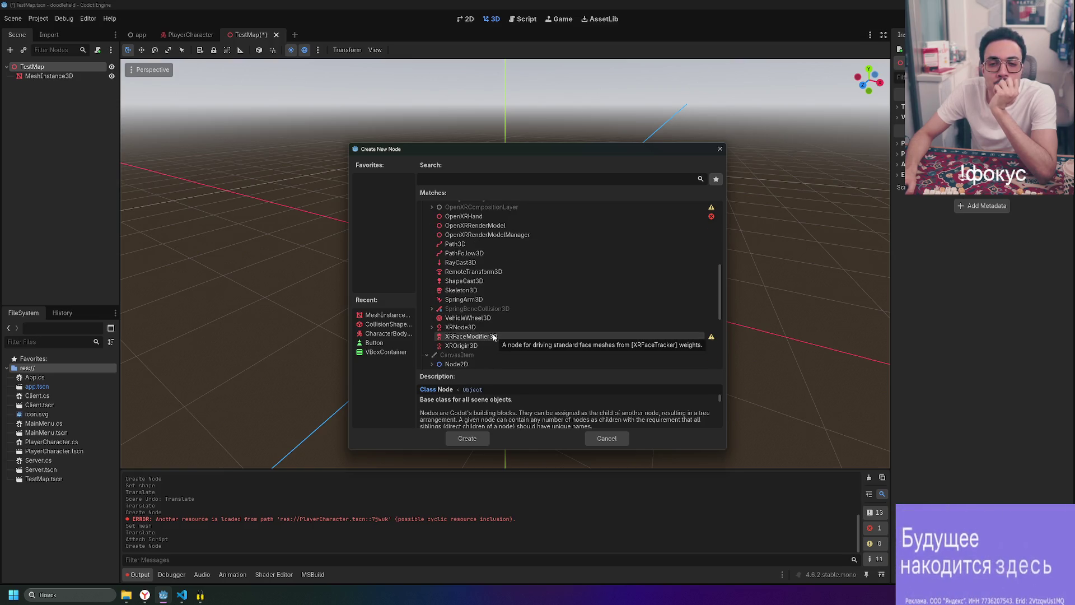
pyautogui.scroll(6, 479, 327)
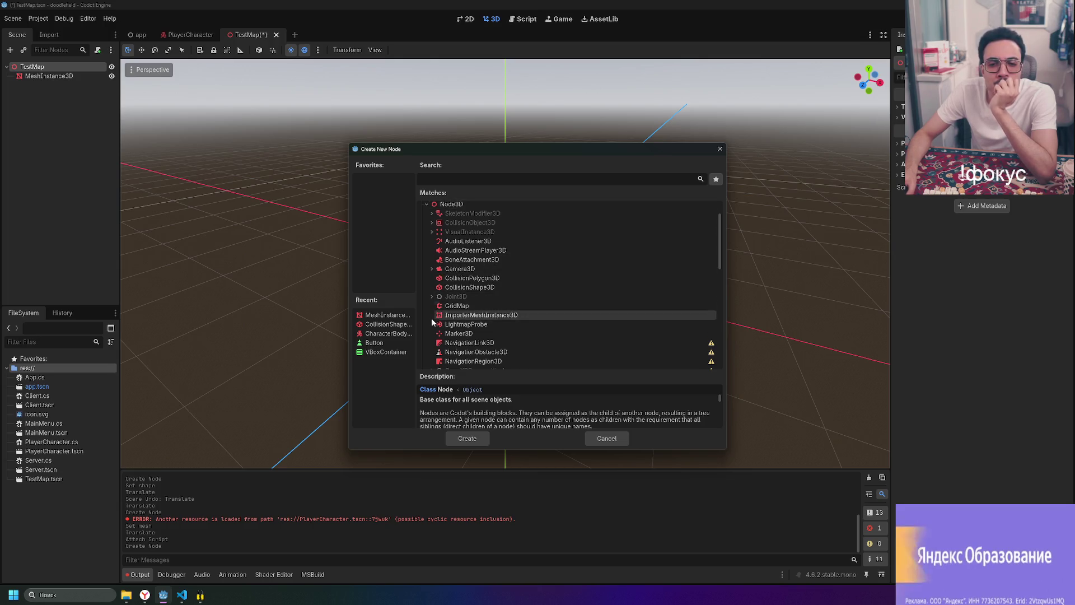
# - After trying 'mesh' and 'box' searches, add CSGMesh3D from the 'csg' results under TestMap
pyautogui.scroll(-2, 442, 280)
pyautogui.scroll(4, 448, 252)
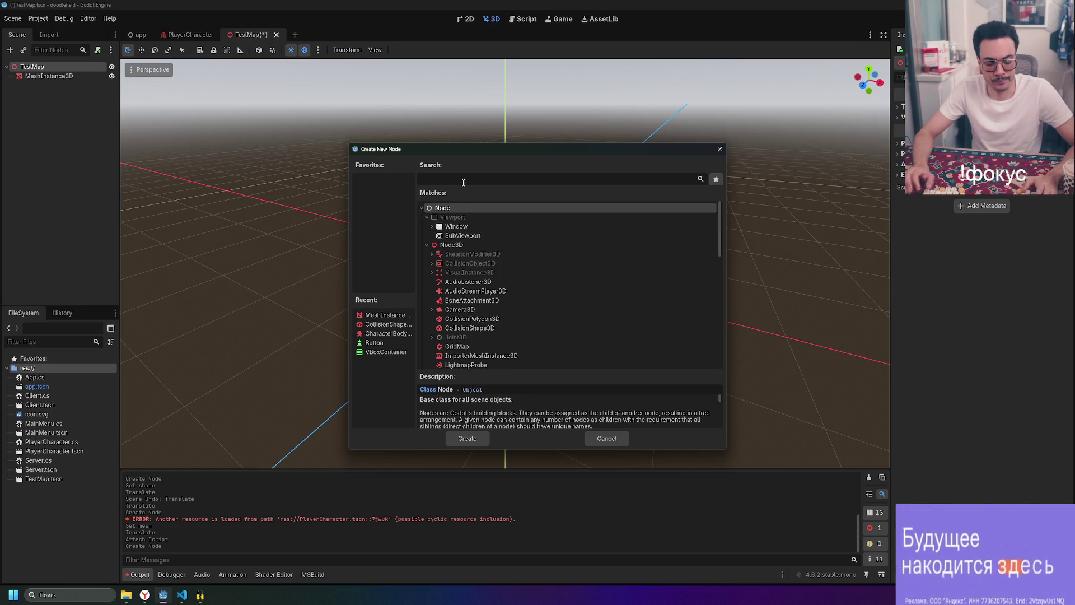
pyautogui.write('mehs')
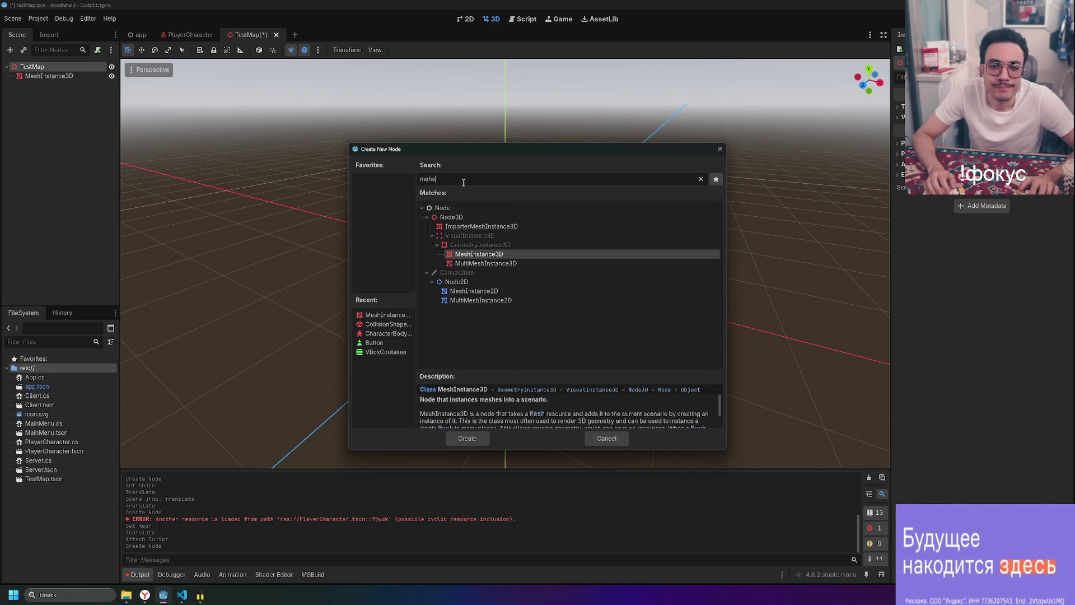
pyautogui.press('BackSpace')
pyautogui.press('BackSpace')
pyautogui.press('BackSpace')
pyautogui.write('box')
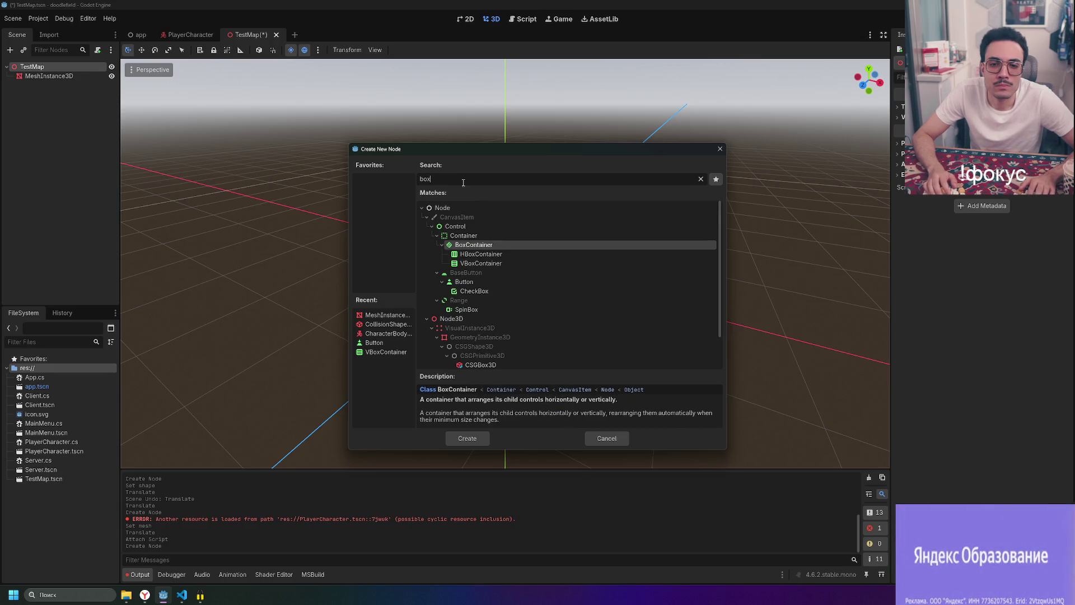
pyautogui.scroll(-1, 570, 342)
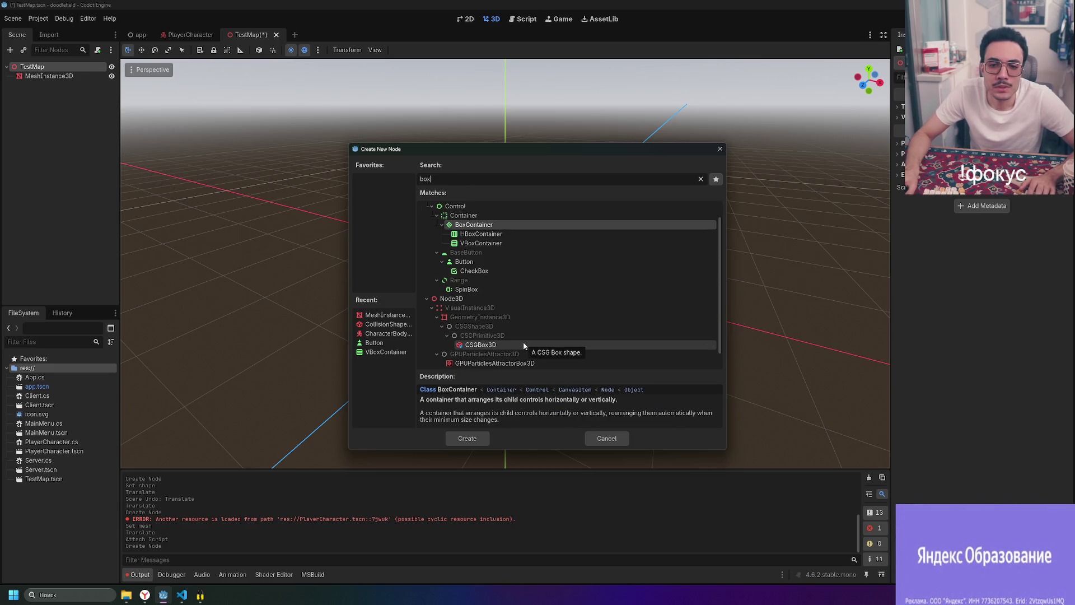
pyautogui.write('csg')
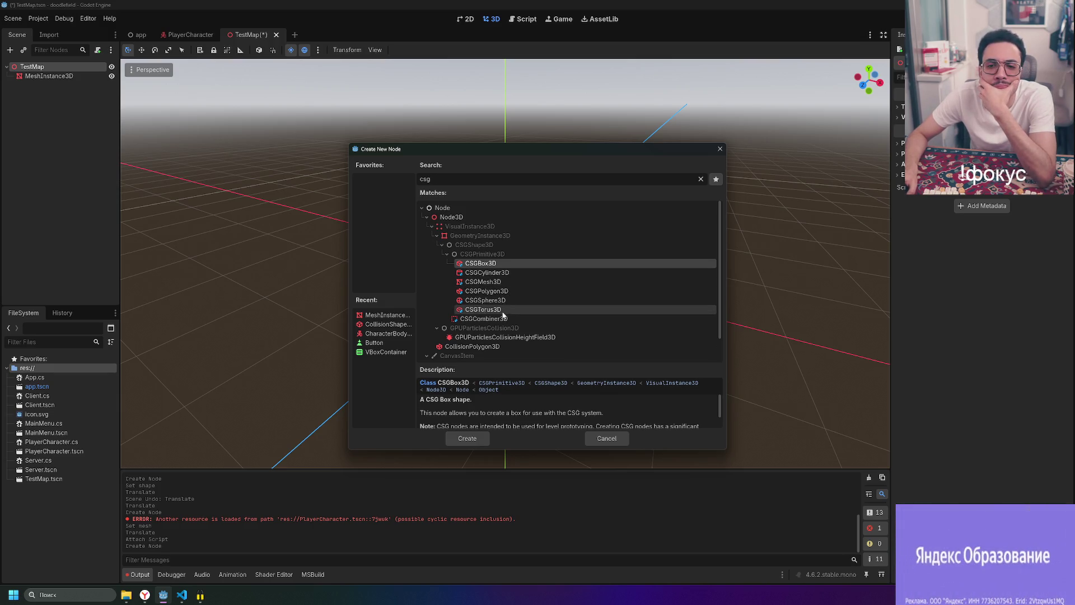
pyautogui.doubleClick(507, 282)
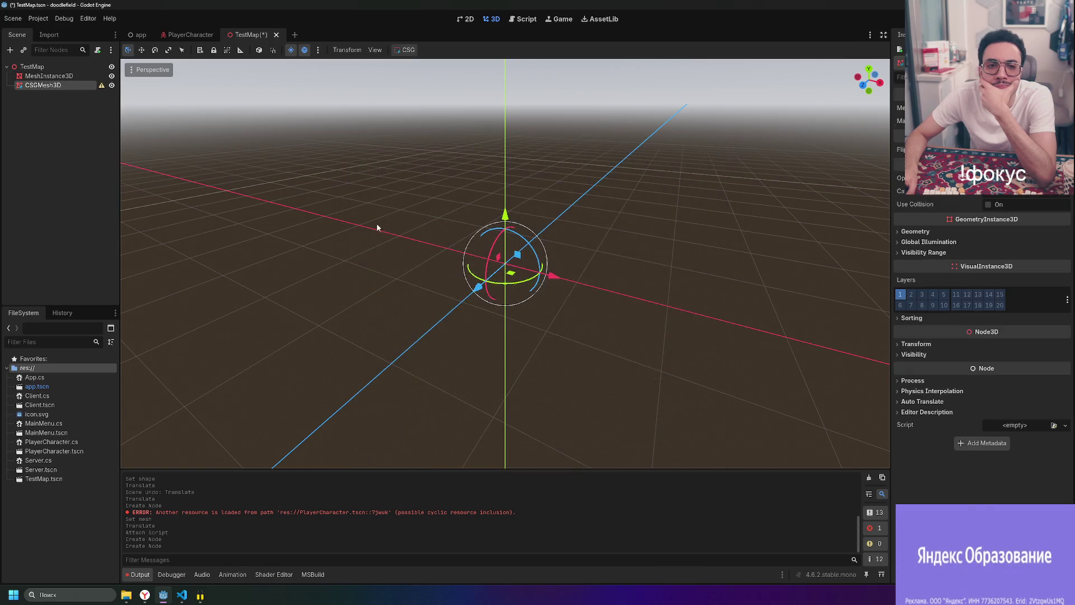
# - Dismiss CSGMesh3D's empty-shape warning, browse its Mesh type list, and bring up TestMap's node menu
pyautogui.click(102, 86)
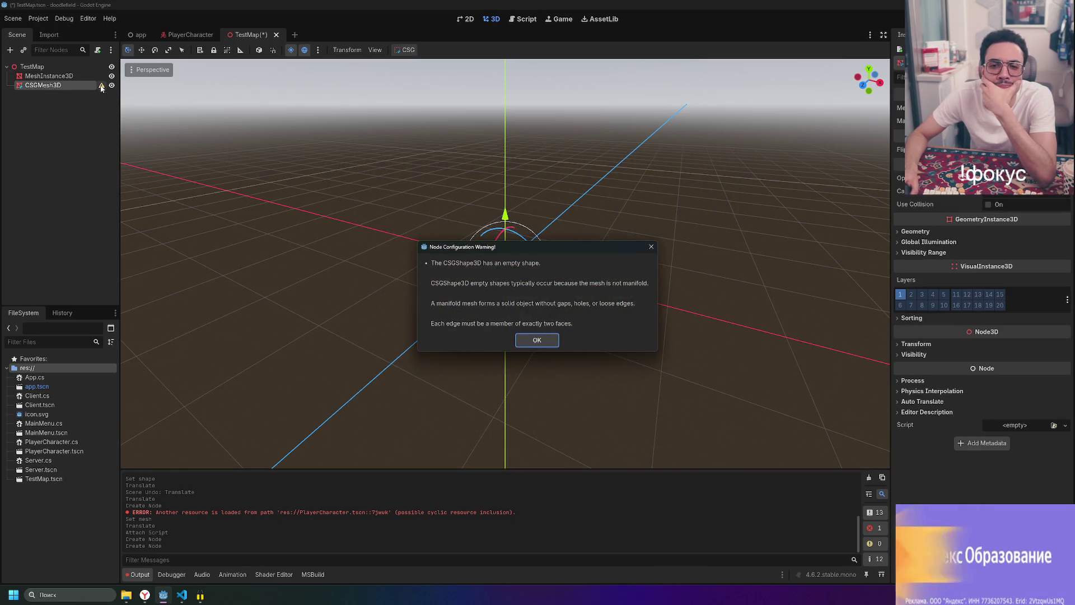
pyautogui.click(538, 340)
pyautogui.click(1059, 108)
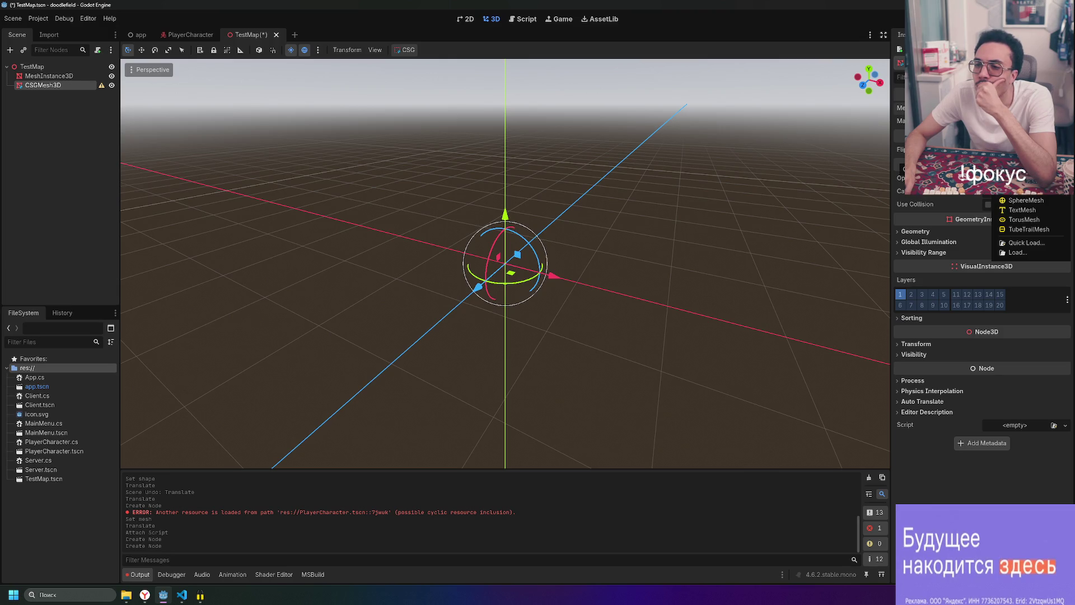
pyautogui.rightClick(33, 66)
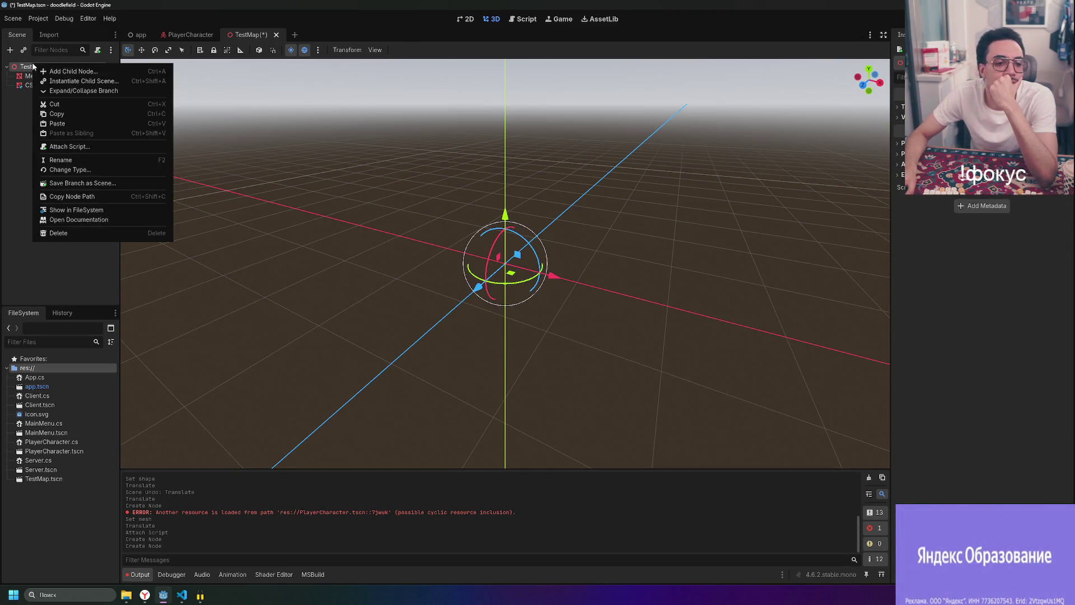
# - Cancel adding another node and look over CSGMesh3D's Mesh type options again
pyautogui.click(43, 71)
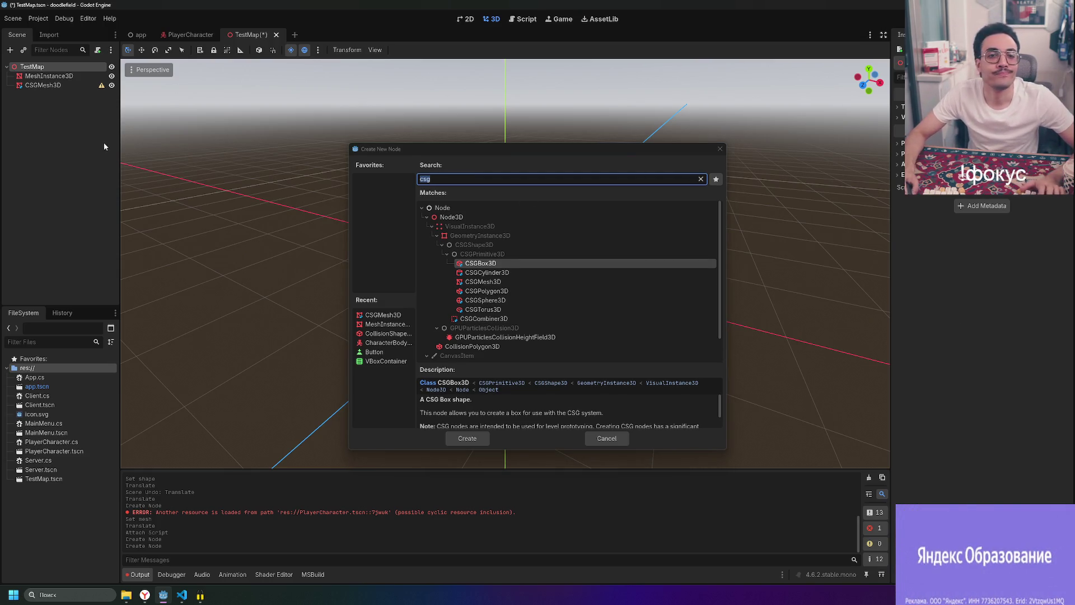
pyautogui.click(716, 150)
pyautogui.click(82, 85)
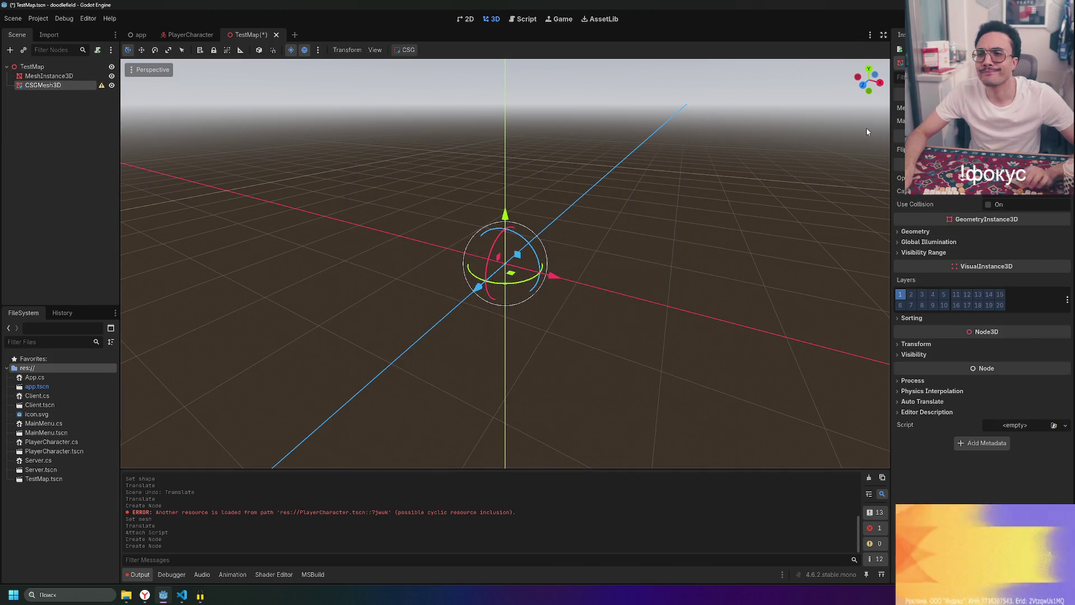
pyautogui.click(1030, 107)
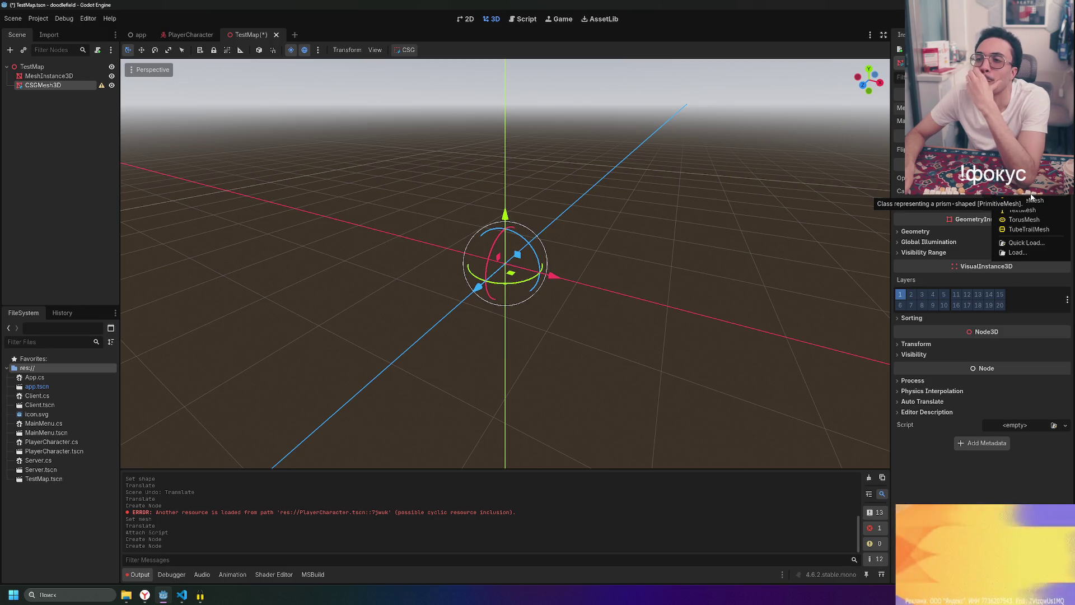
pyautogui.click(57, 88)
pyautogui.rightClick(56, 69)
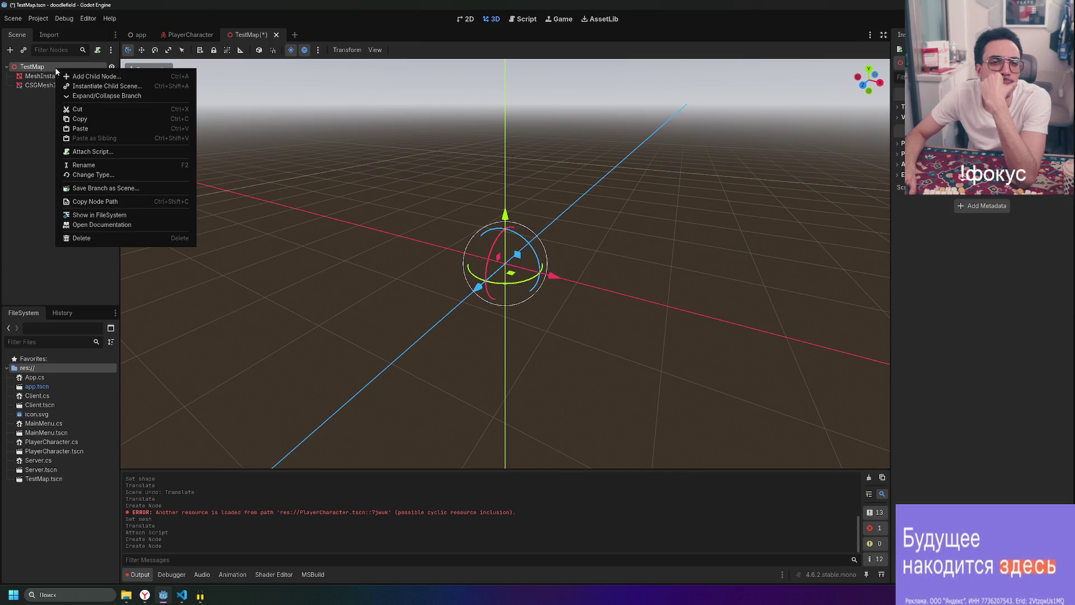
pyautogui.click(34, 103)
# - Delete the CSGMesh3D node and confirm its removal
pyautogui.click(56, 86)
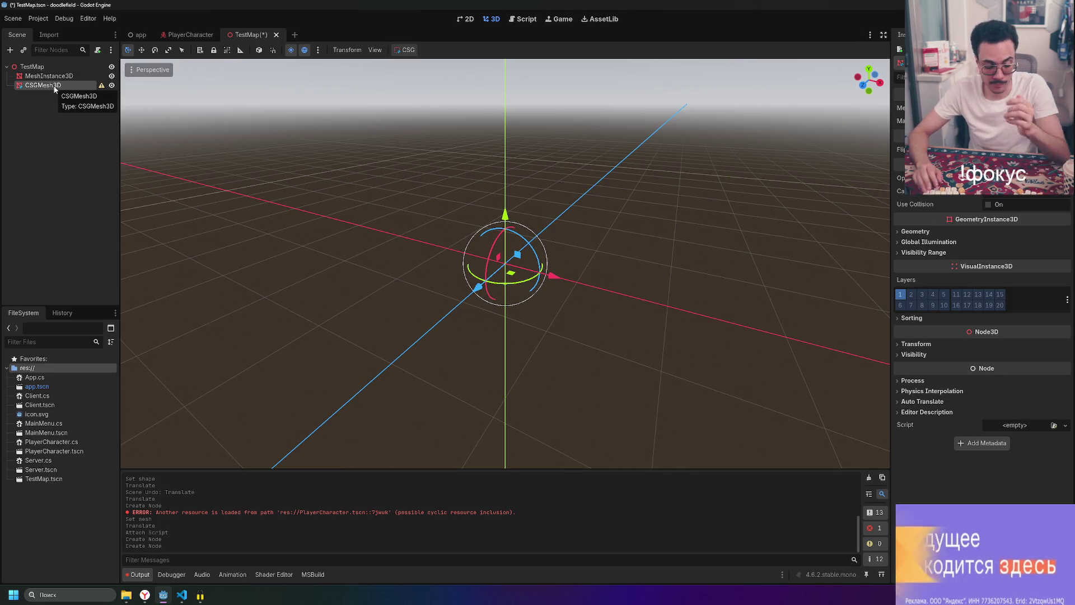
pyautogui.press('Delete')
pyautogui.press('Return')
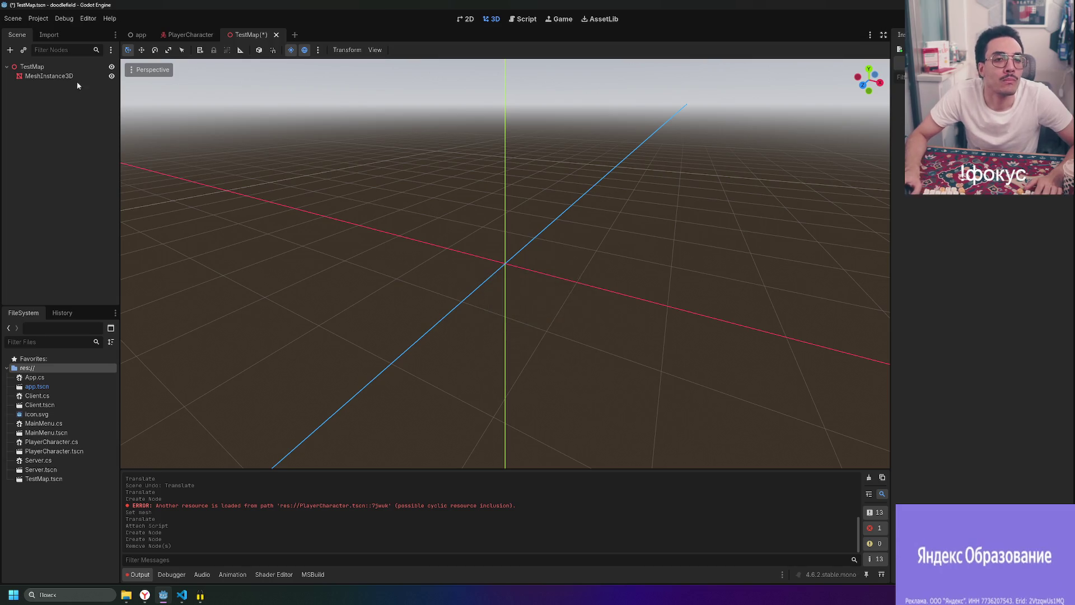
# - Add a CSGBox3D under TestMap, undoing a trial height stretch of the box
pyautogui.rightClick(74, 63)
pyautogui.click(83, 70)
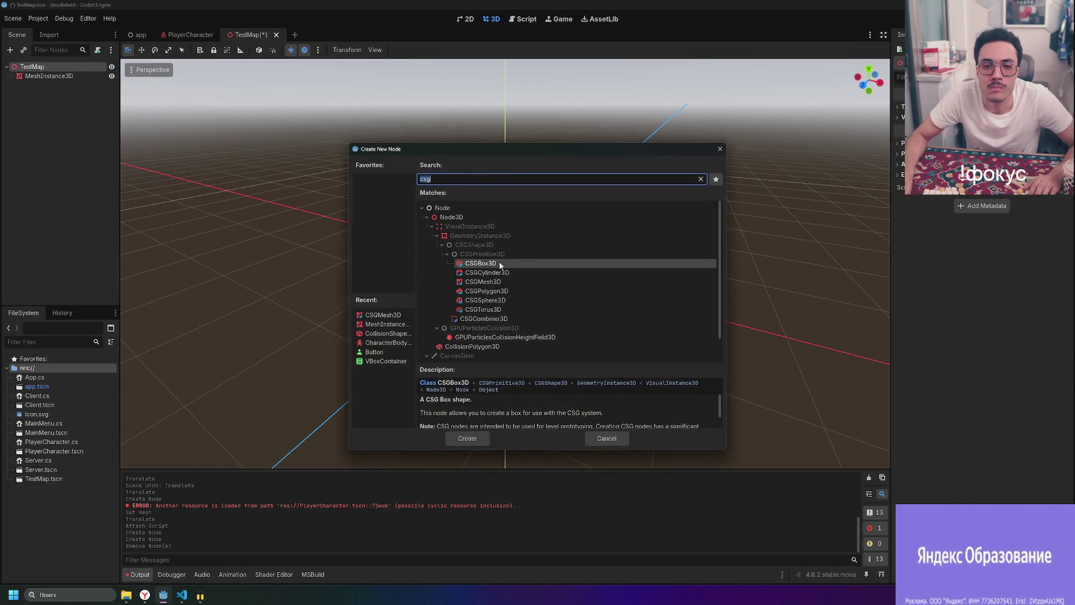
pyautogui.press('Return')
pyautogui.moveTo(653, 247)
pyautogui.mouseDown()
pyautogui.moveTo(652, 211)
pyautogui.moveTo(707, 212)
pyautogui.mouseUp()
pyautogui.scroll(-2, 707, 212)
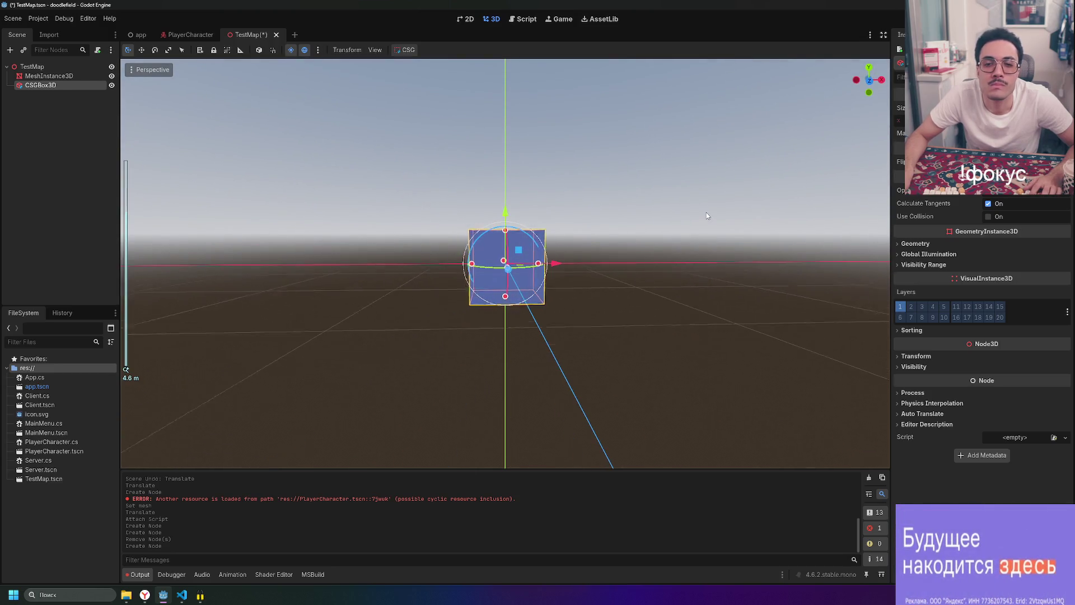
pyautogui.scroll(2, 552, 180)
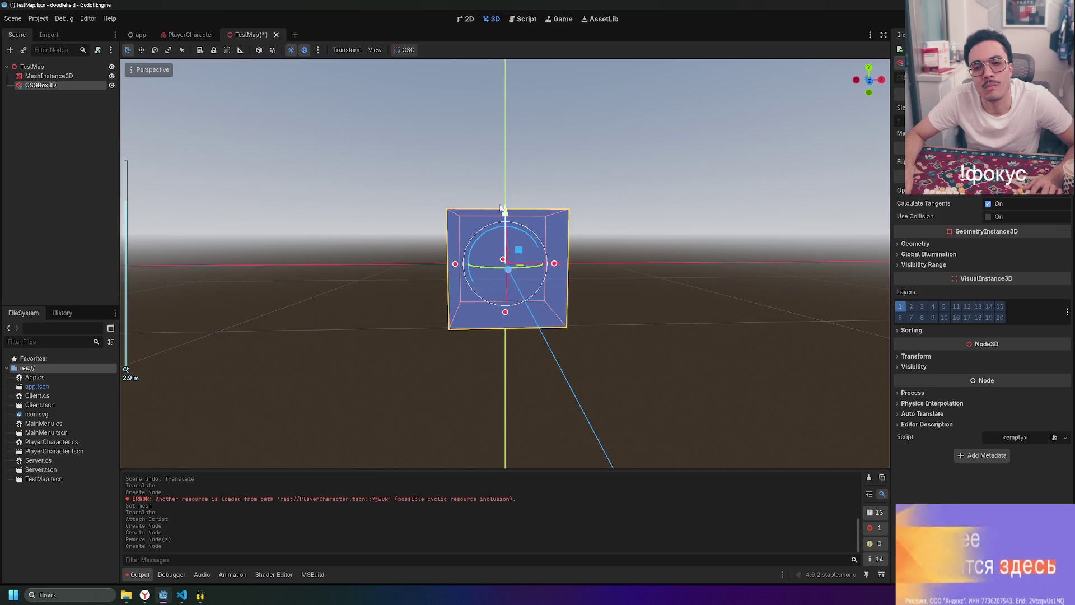
pyautogui.moveTo(504, 238); pyautogui.dragTo(497, 250)
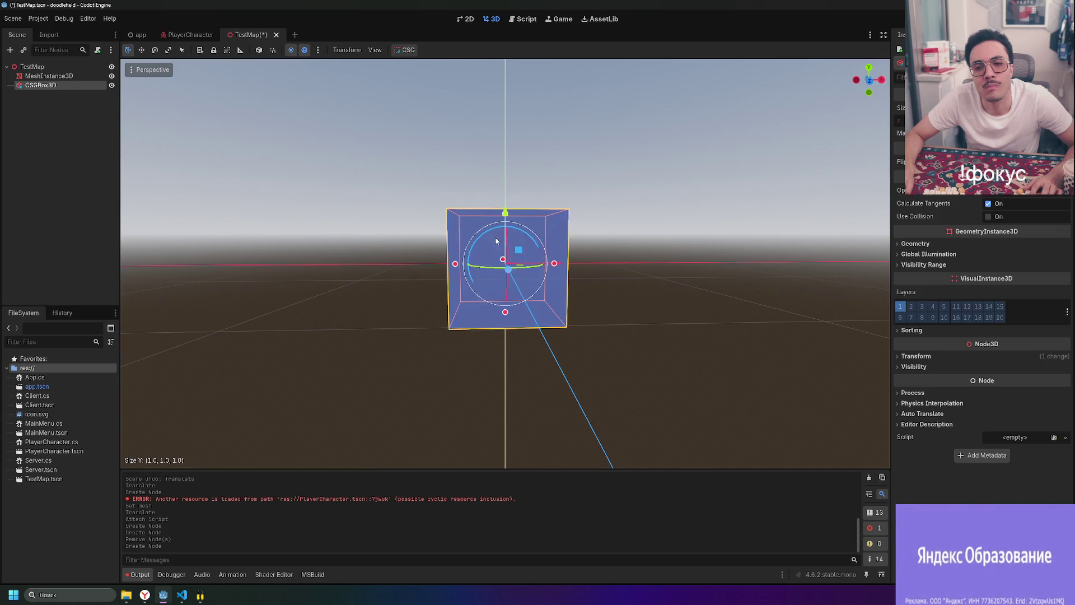
pyautogui.moveTo(504, 213)
pyautogui.mouseDown()
pyautogui.moveTo(494, 220)
pyautogui.moveTo(506, 227)
pyautogui.moveTo(505, 303)
pyautogui.moveTo(506, 212)
pyautogui.mouseUp()
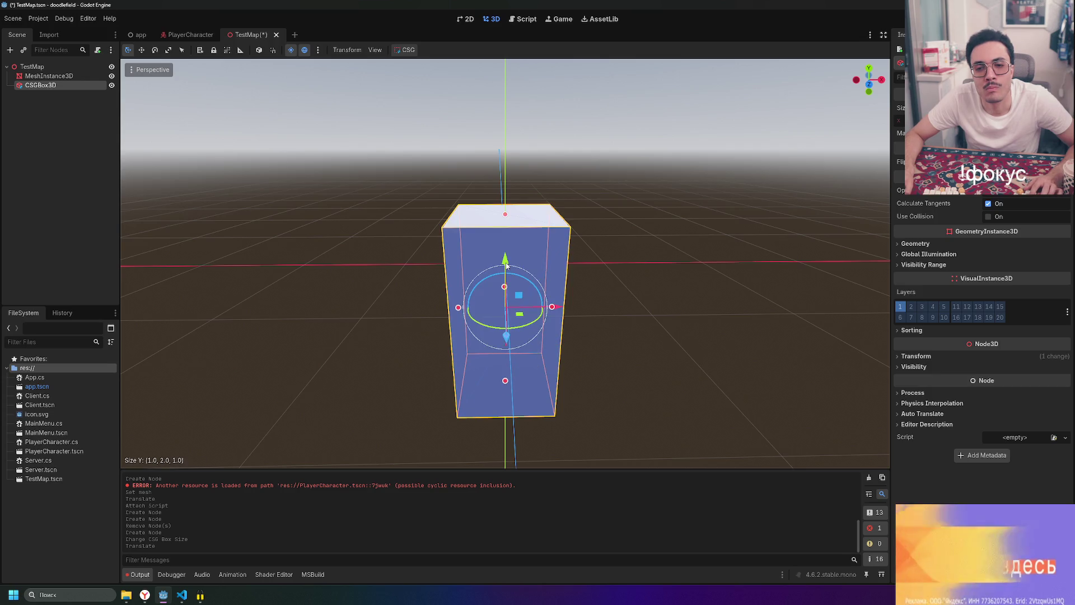
pyautogui.hotkey('ctrl', 'z')
pyautogui.hotkey('ctrl', 'z')
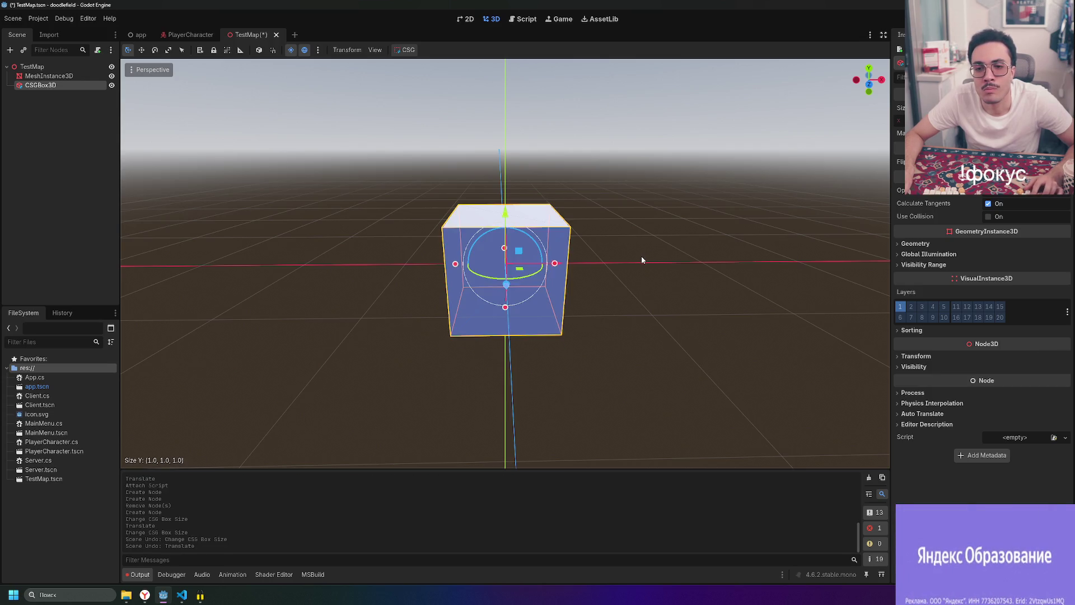
pyautogui.press('KP_1')
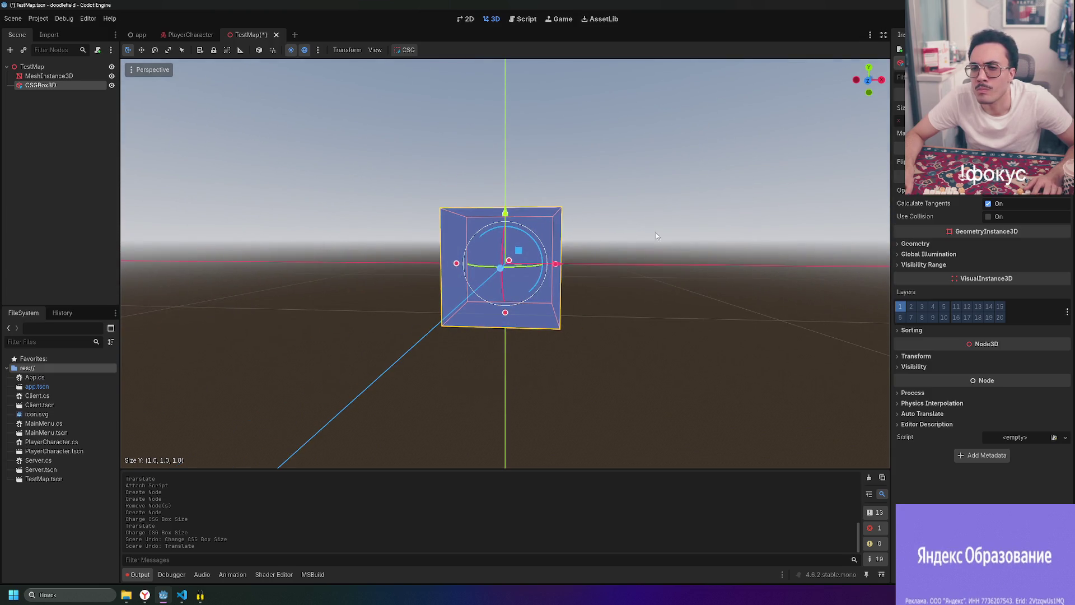
# - Enable Flip Faces on the box and stretch it to 3 m along X
pyautogui.click(988, 162)
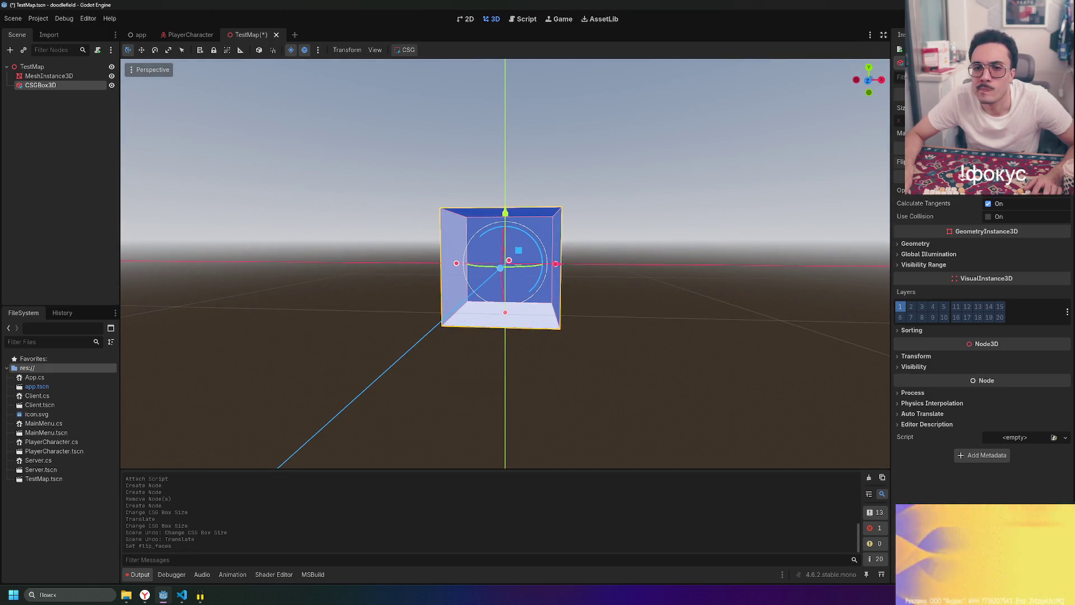
pyautogui.click(989, 162)
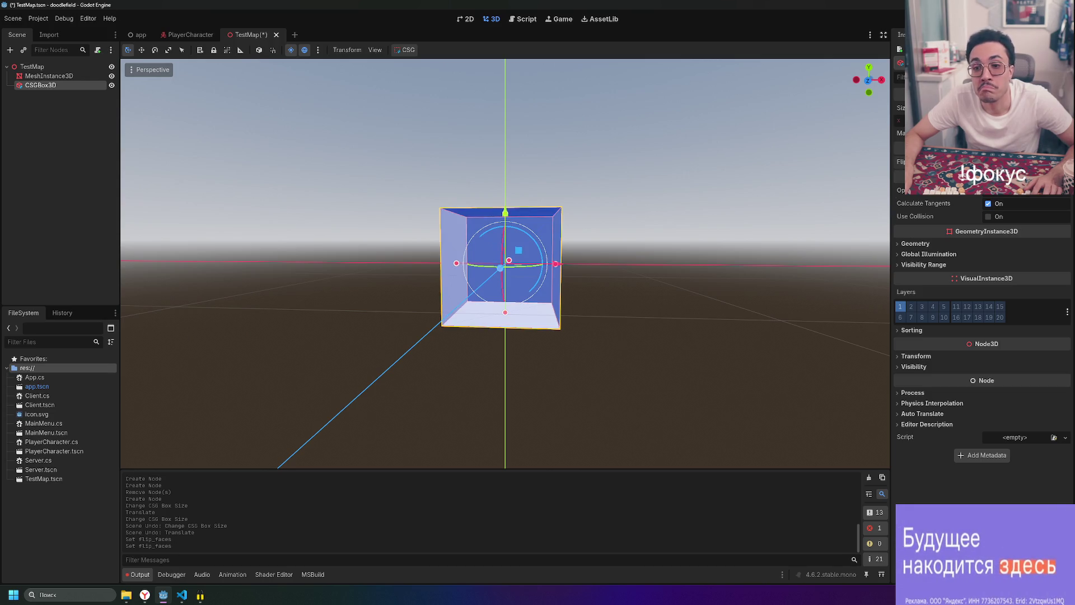
pyautogui.moveTo(609, 271)
pyautogui.mouseDown()
pyautogui.moveTo(695, 266)
pyautogui.moveTo(779, 301)
pyautogui.moveTo(877, 315)
pyautogui.moveTo(778, 280)
pyautogui.moveTo(600, 294)
pyautogui.moveTo(764, 290)
pyautogui.moveTo(652, 319)
pyautogui.moveTo(573, 293)
pyautogui.moveTo(639, 302)
pyautogui.mouseUp()
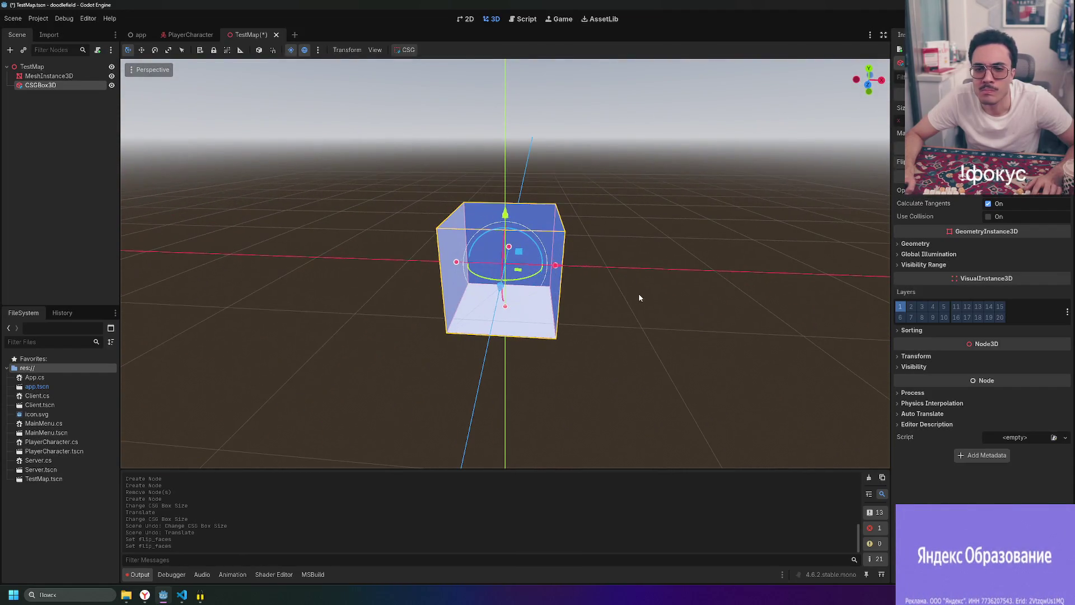
pyautogui.moveTo(449, 267); pyautogui.dragTo(288, 257)
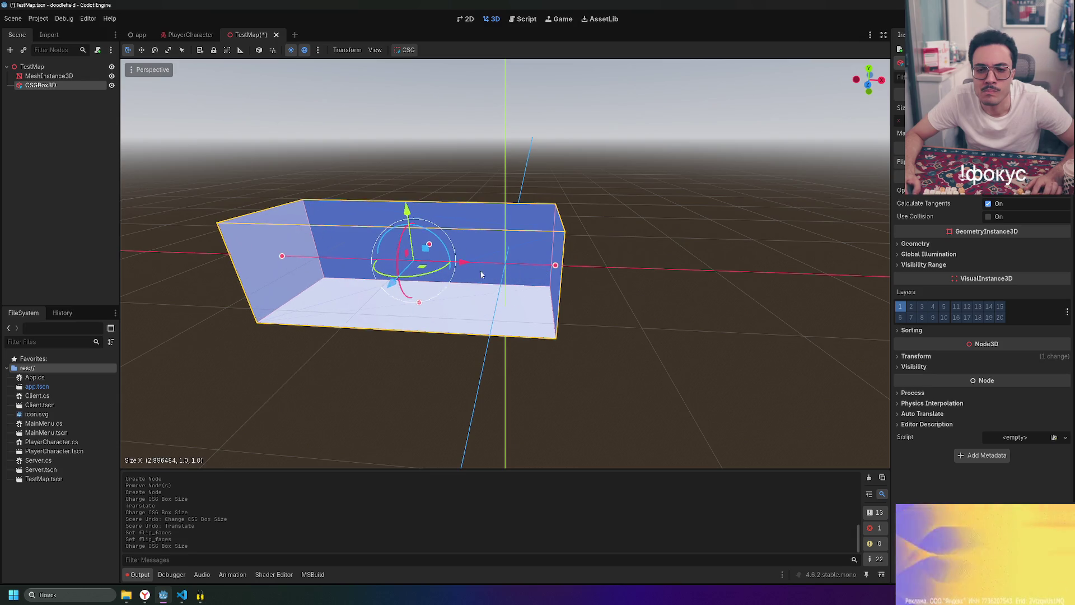
pyautogui.hotkey('ctrl', 'z')
pyautogui.moveTo(455, 266); pyautogui.dragTo(306, 270)
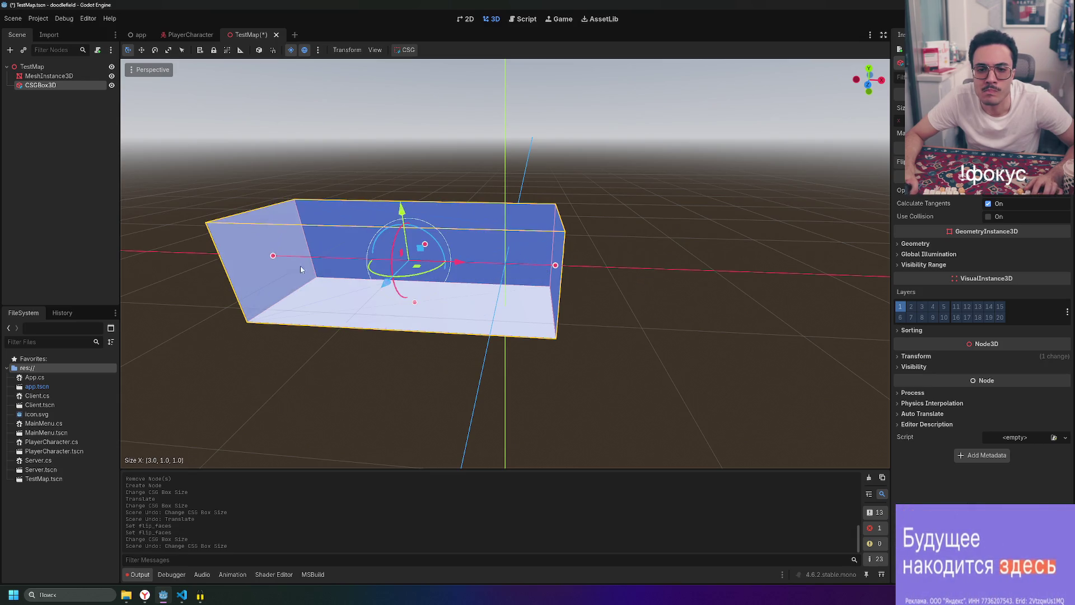
pyautogui.scroll(-8, 365, 271)
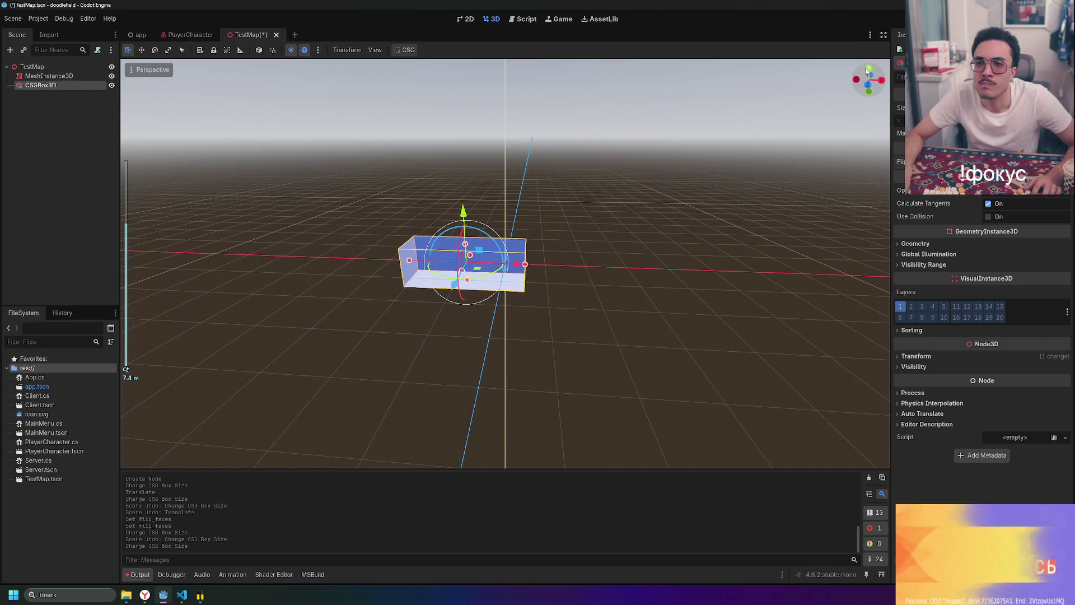
pyautogui.click(869, 70)
# - Widen the box to 9 m along X, replacing an undone 8 m attempt
pyautogui.scroll(-2, 448, 291)
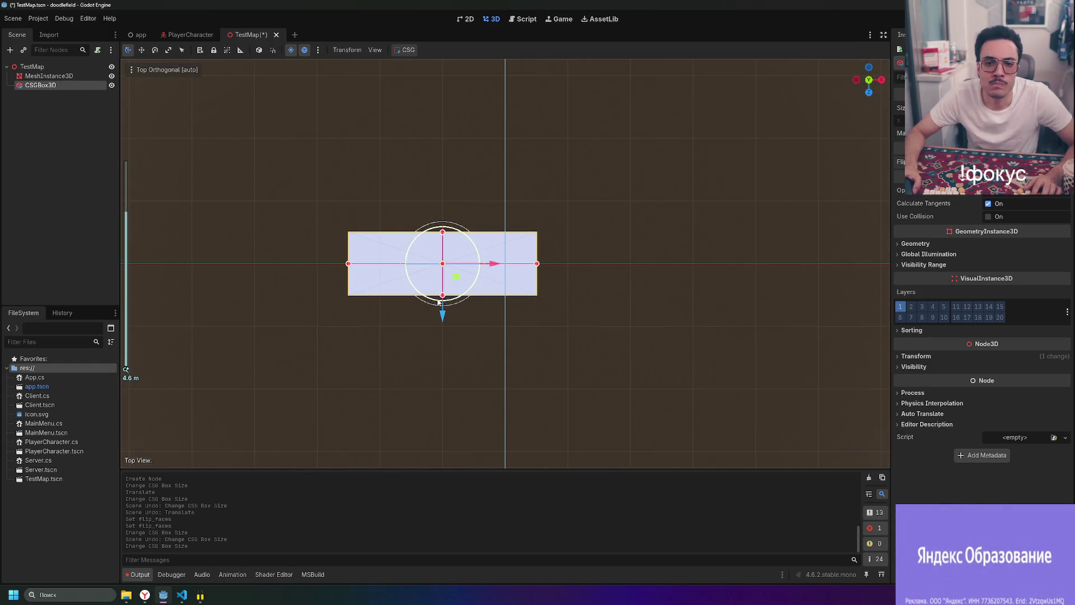
pyautogui.moveTo(537, 265); pyautogui.dragTo(827, 271)
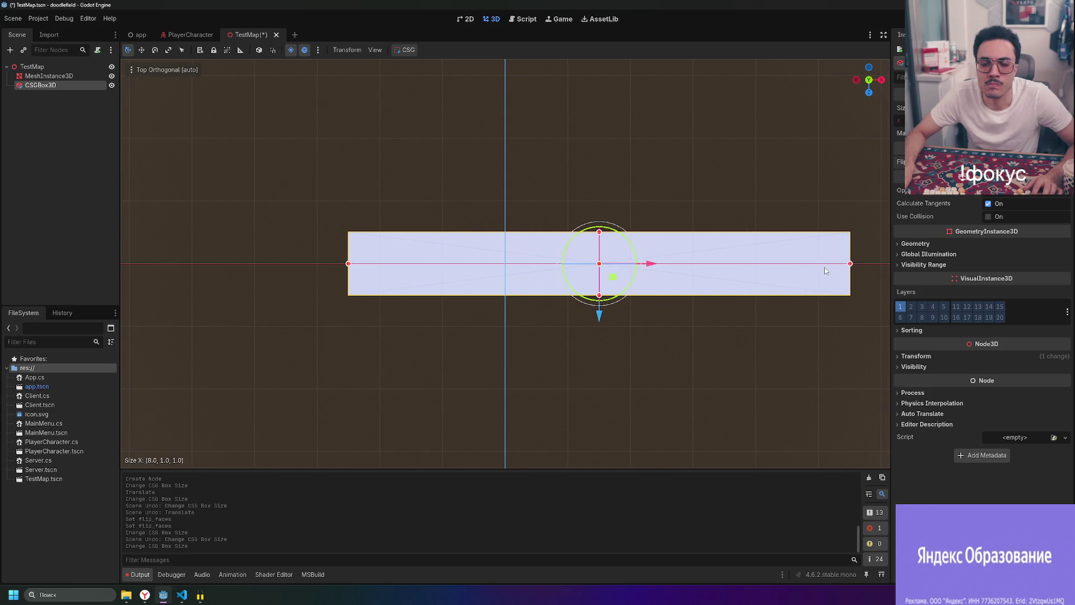
pyautogui.hotkey('ctrl', 'z')
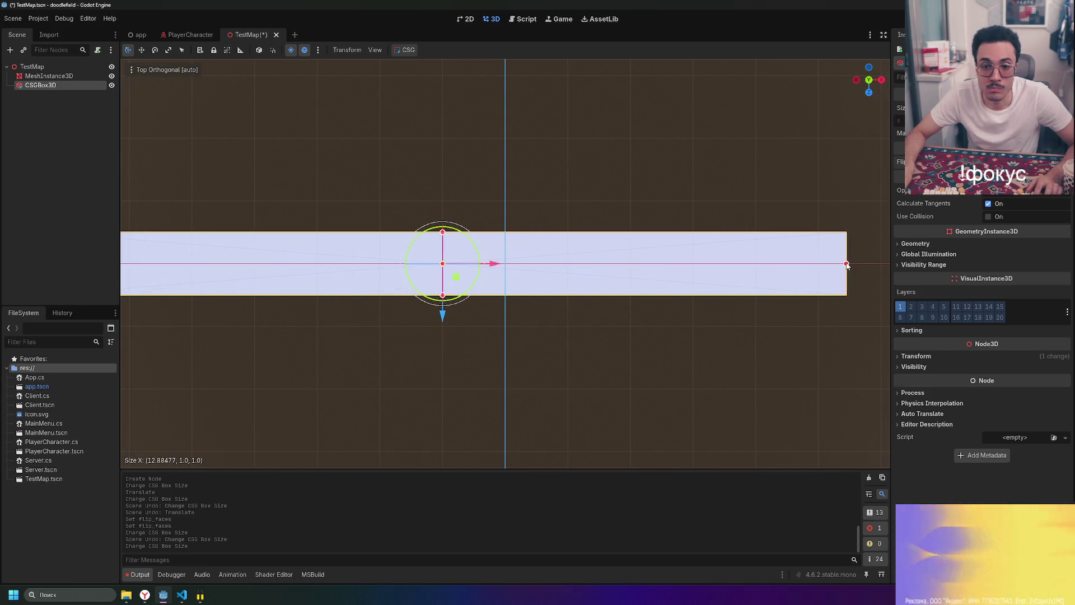
pyautogui.hotkey('ctrl', 'z')
pyautogui.moveTo(536, 267); pyautogui.dragTo(819, 264)
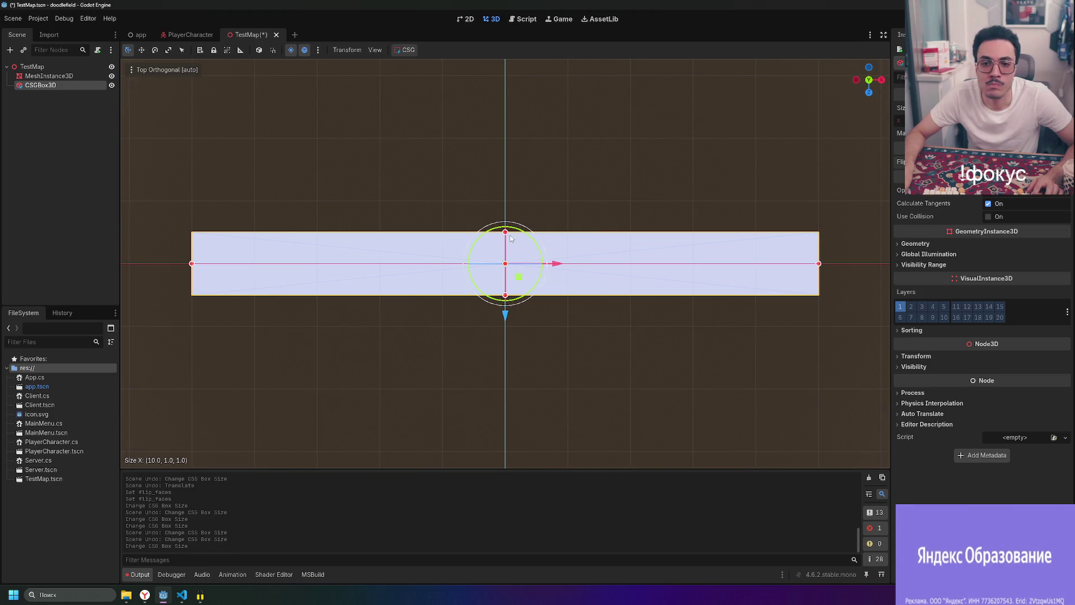
# - Stretch the box to 6 units deep and 10 units tall
pyautogui.moveTo(506, 232); pyautogui.dragTo(509, 82)
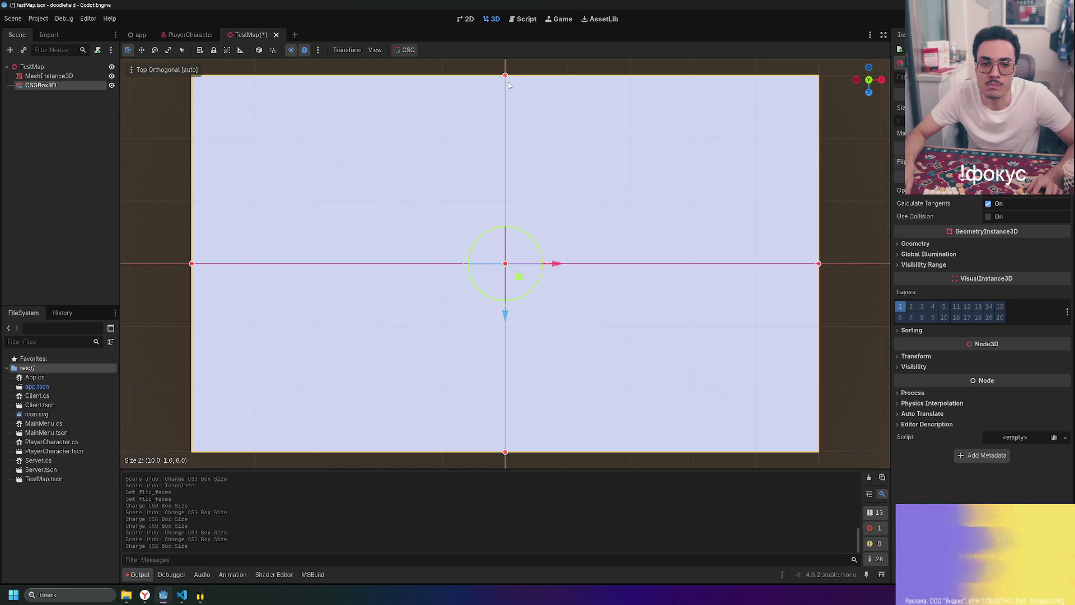
pyautogui.scroll(-5, 565, 299)
pyautogui.moveTo(565, 299)
pyautogui.mouseDown()
pyautogui.moveTo(609, 170)
pyautogui.moveTo(563, 203)
pyautogui.mouseUp()
pyautogui.moveTo(505, 252)
pyautogui.mouseDown()
pyautogui.moveTo(506, 159)
pyautogui.moveTo(505, 168)
pyautogui.mouseUp()
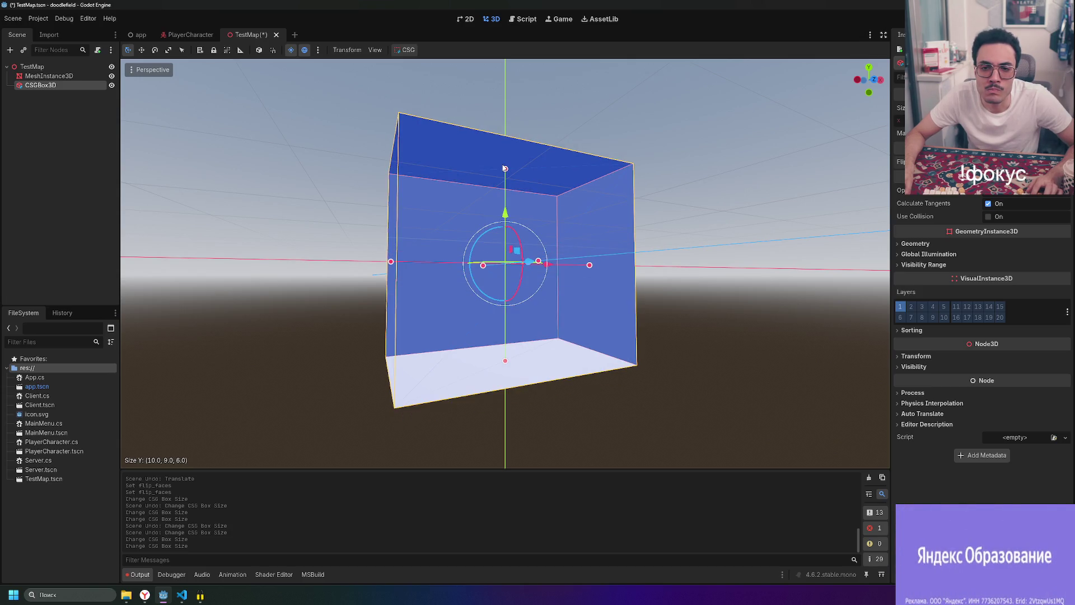
# - From the front view, lift the box so it sits above the ground
pyautogui.click(872, 82)
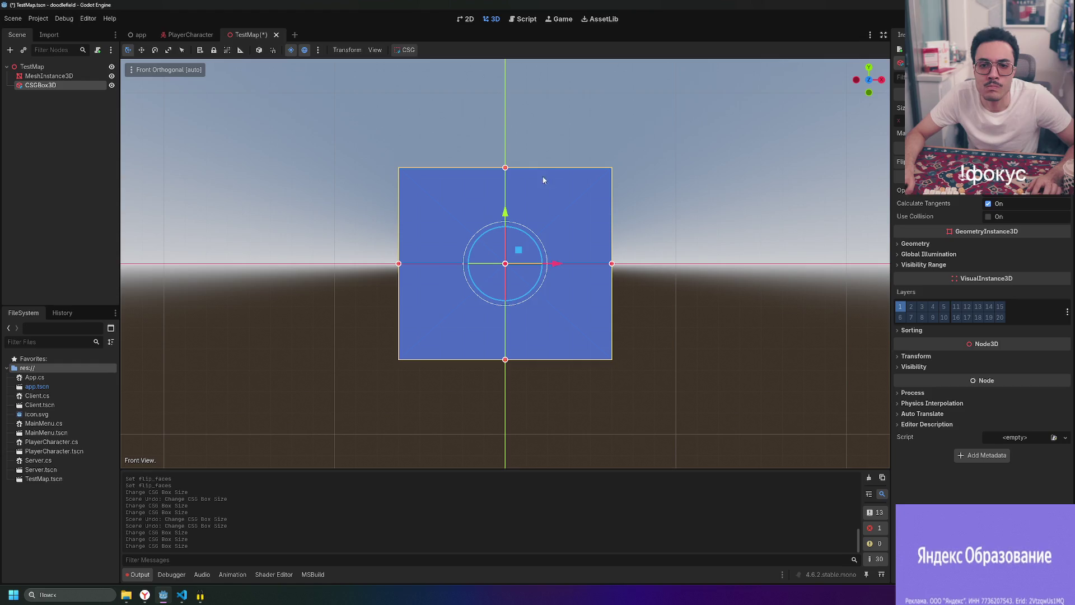
pyautogui.click(505, 168)
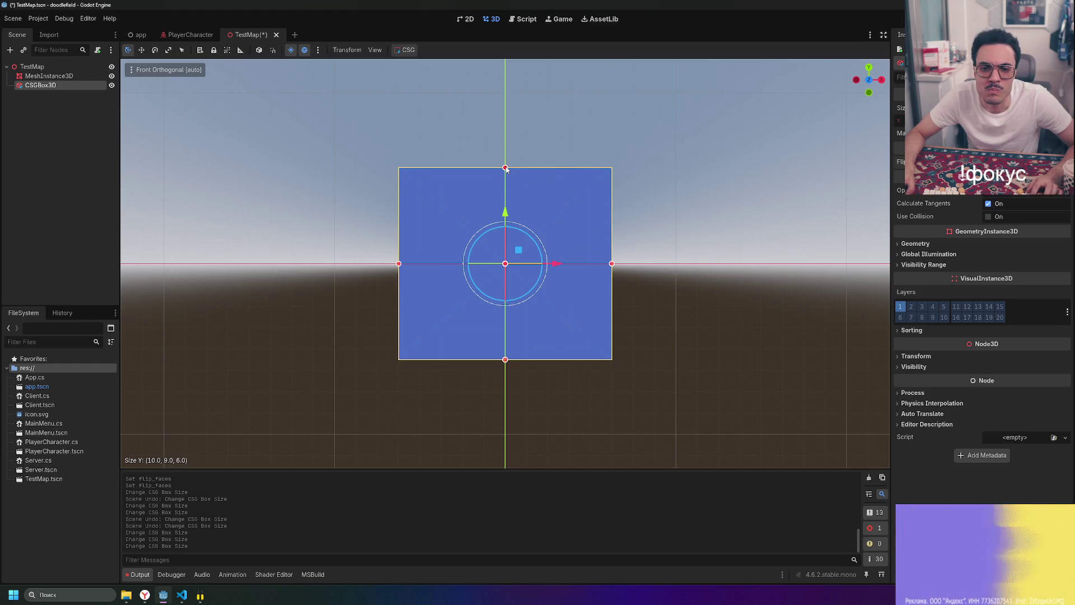
pyautogui.moveTo(505, 214)
pyautogui.mouseDown()
pyautogui.moveTo(511, 107)
pyautogui.moveTo(514, 125)
pyautogui.mouseUp()
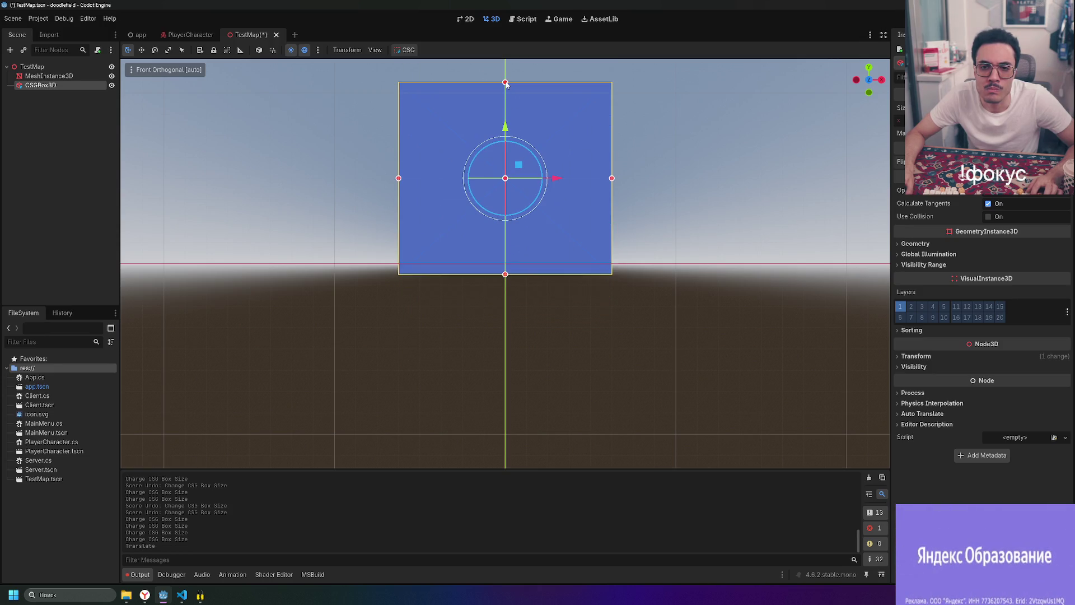
pyautogui.moveTo(506, 85); pyautogui.dragTo(507, 79)
pyautogui.moveTo(505, 126)
pyautogui.mouseDown()
pyautogui.moveTo(505, 112)
pyautogui.moveTo(747, 265)
pyautogui.moveTo(751, 216)
pyautogui.moveTo(744, 257)
pyautogui.moveTo(717, 218)
pyautogui.mouseUp()
pyautogui.scroll(-3, 713, 223)
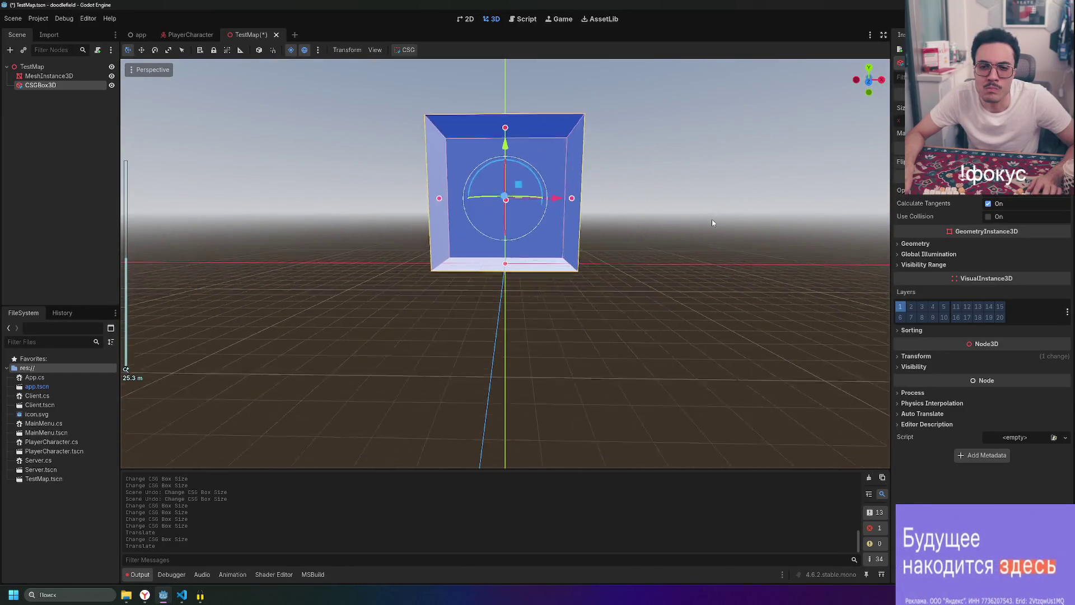
# - Lower the box's height to 4 units and orbit around the resulting room
pyautogui.moveTo(506, 163); pyautogui.dragTo(505, 227)
pyautogui.scroll(5, 528, 256)
pyautogui.moveTo(851, 297)
pyautogui.mouseDown()
pyautogui.moveTo(817, 263)
pyautogui.moveTo(859, 282)
pyautogui.moveTo(640, 281)
pyautogui.mouseUp()
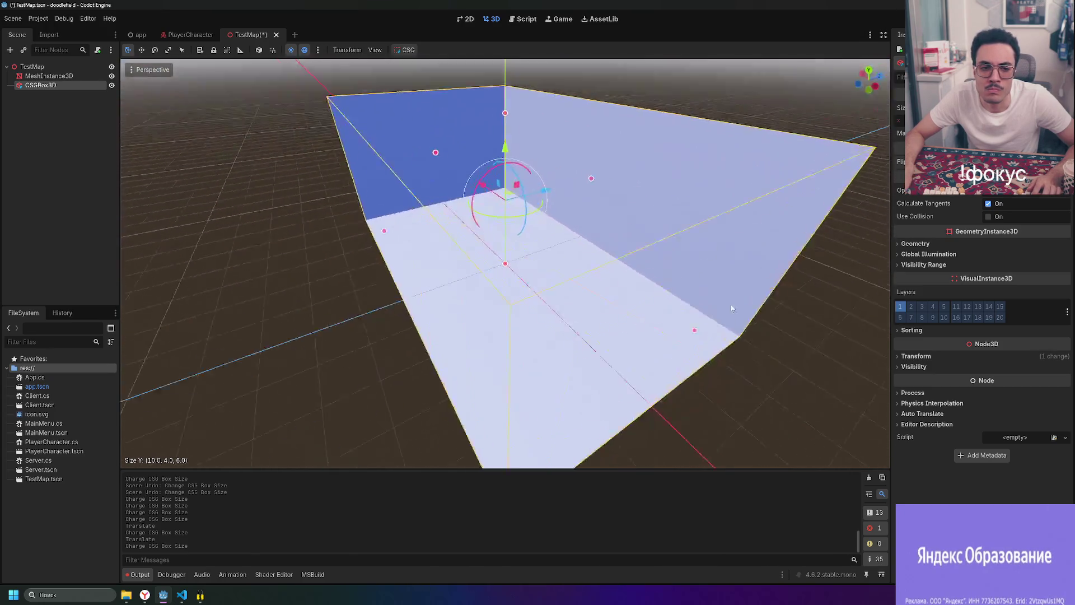
pyautogui.click(680, 199)
pyautogui.moveTo(680, 200)
pyautogui.mouseDown()
pyautogui.moveTo(401, 280)
pyautogui.moveTo(597, 180)
pyautogui.moveTo(595, 192)
pyautogui.moveTo(752, 177)
pyautogui.moveTo(739, 168)
pyautogui.moveTo(701, 186)
pyautogui.mouseUp()
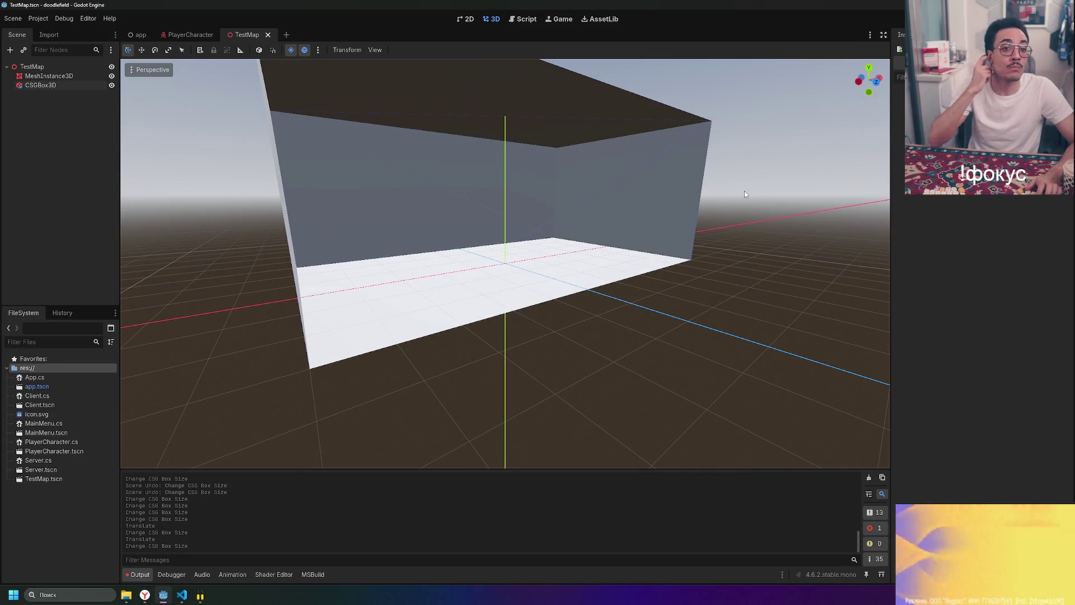
pyautogui.click(688, 193)
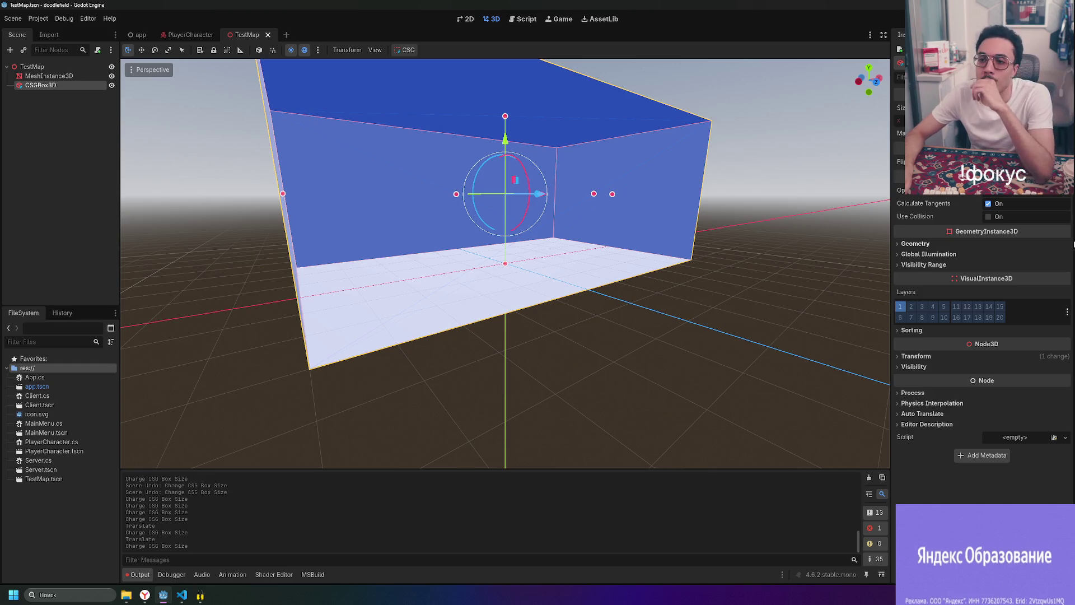
# - Look over the CSG operation types and visibility range settings, then deselect the box
pyautogui.click(1002, 190)
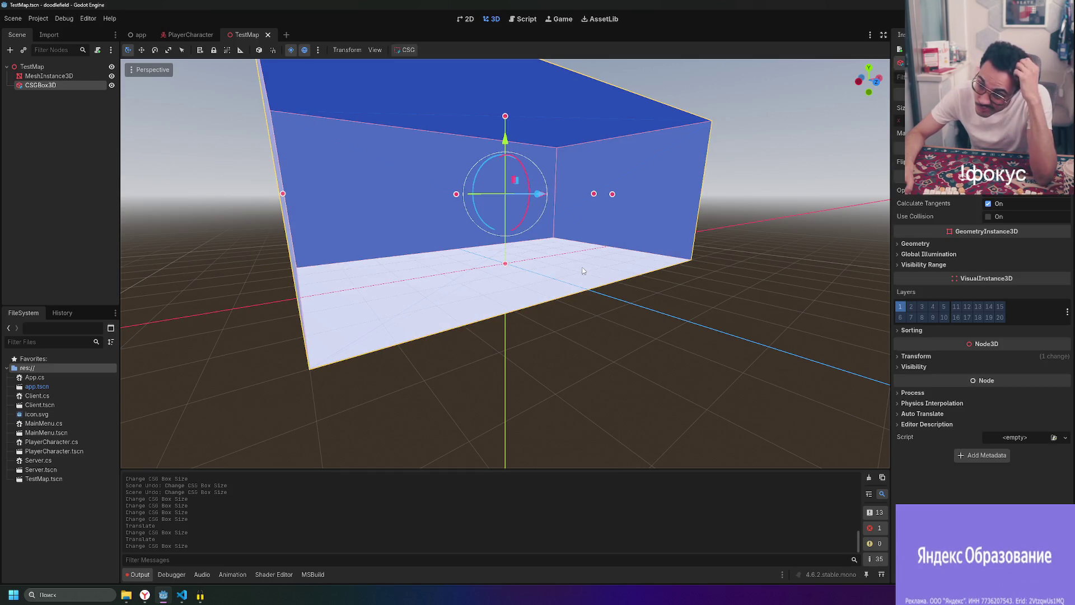
pyautogui.click(926, 255)
pyautogui.click(924, 254)
pyautogui.click(910, 265)
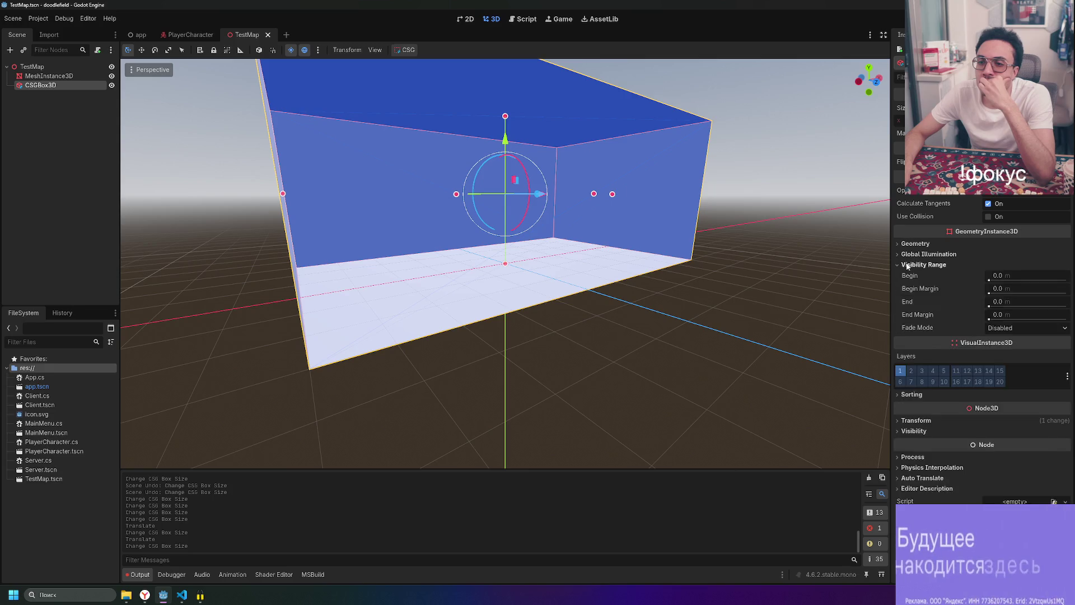
pyautogui.click(910, 265)
pyautogui.moveTo(700, 213)
pyautogui.mouseDown()
pyautogui.moveTo(689, 196)
pyautogui.moveTo(711, 146)
pyautogui.moveTo(720, 172)
pyautogui.moveTo(672, 163)
pyautogui.mouseUp()
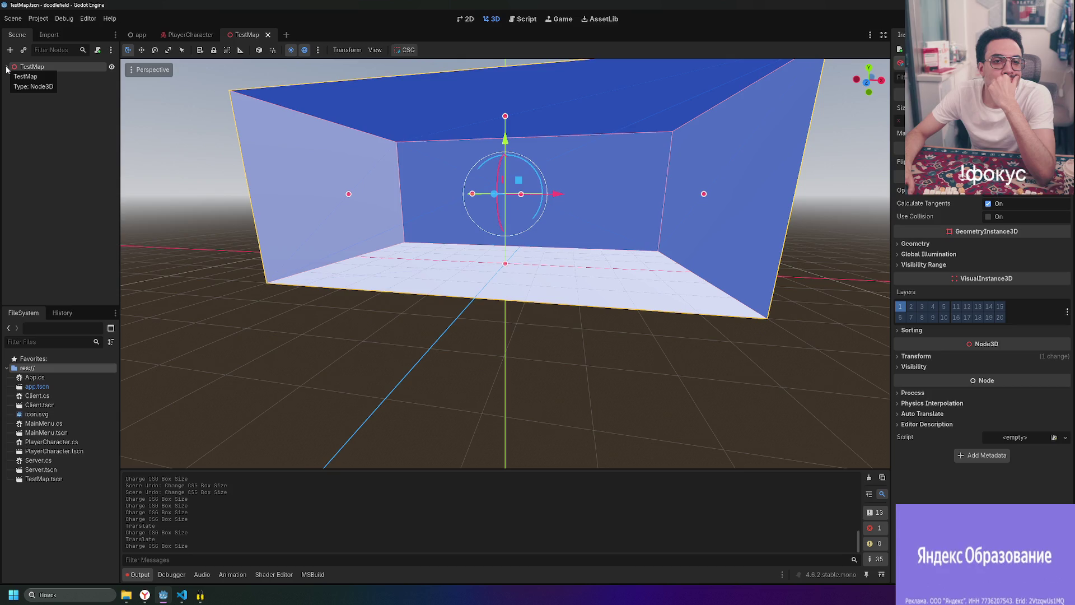
pyautogui.click(7, 67)
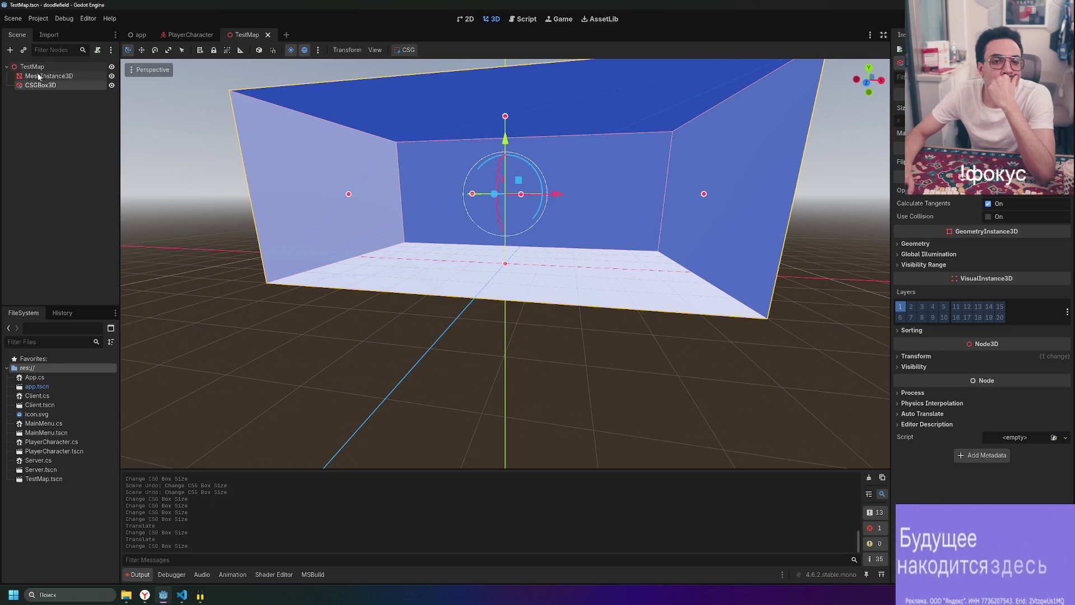
pyautogui.click(40, 121)
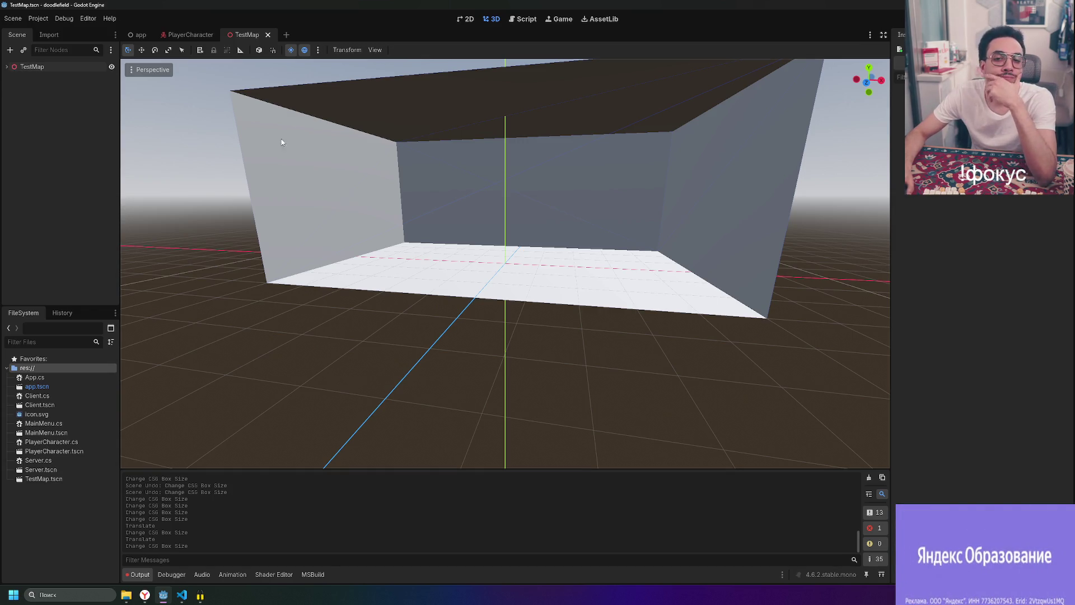
# - Orbit to a wide frontal view of the room and open the FileSystem dock's context menu
pyautogui.moveTo(504, 208)
pyautogui.mouseDown()
pyautogui.moveTo(521, 156)
pyautogui.moveTo(542, 179)
pyautogui.mouseUp()
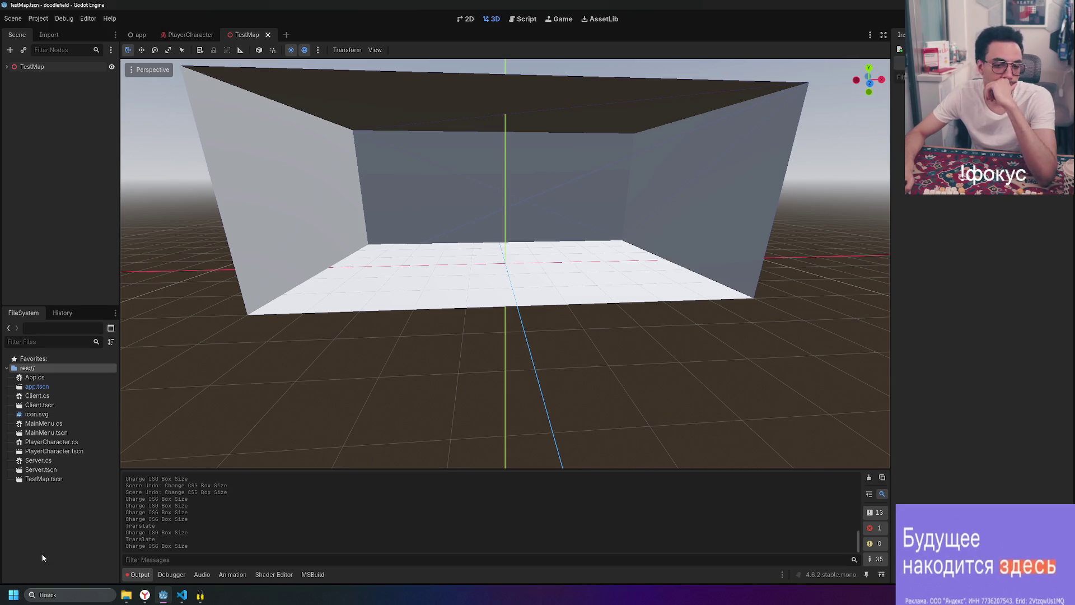
pyautogui.rightClick(44, 509)
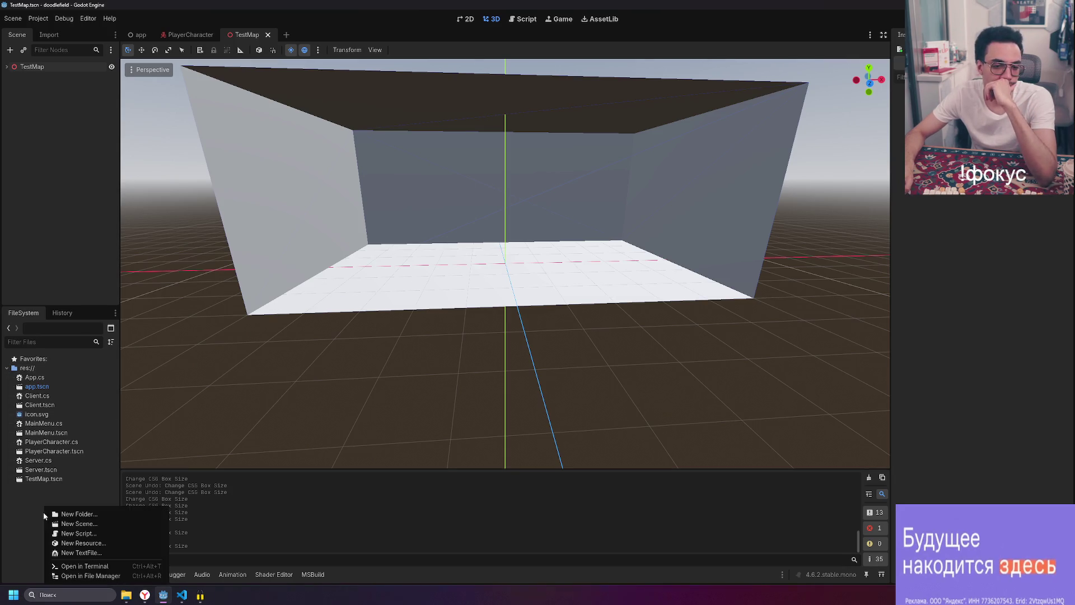
# - Create a new 3D scene named World (World.tscn) and select its World root node
pyautogui.click(104, 524)
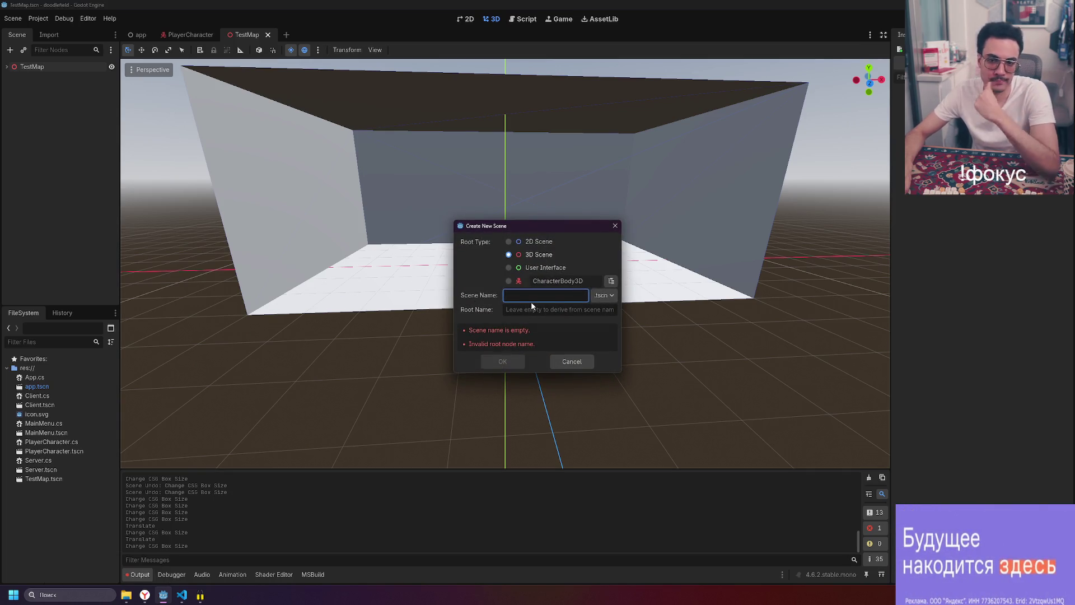
pyautogui.write('World')
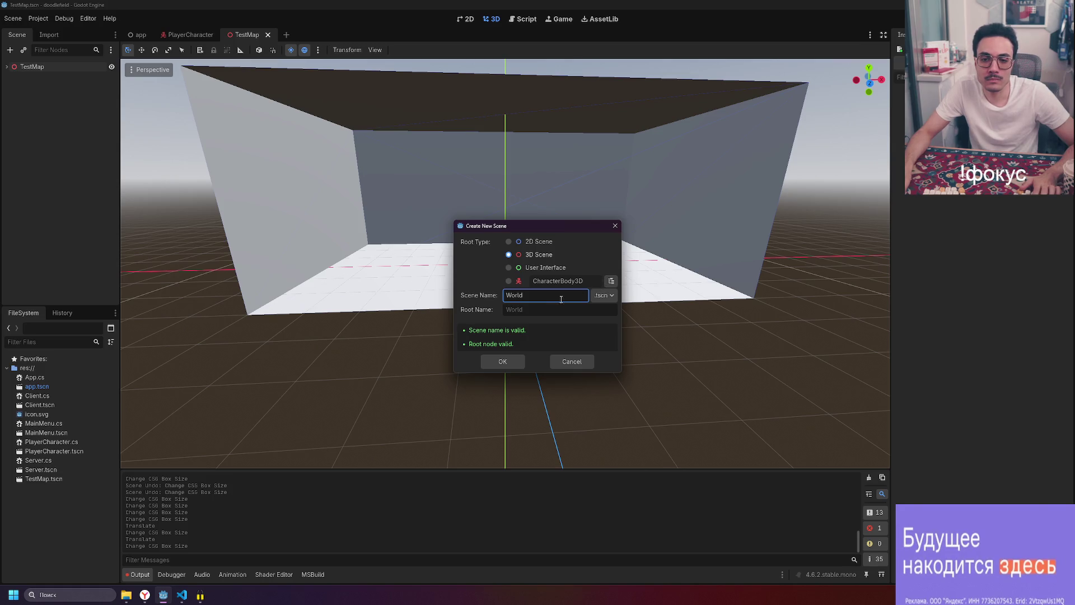
pyautogui.click(503, 362)
pyautogui.click(85, 66)
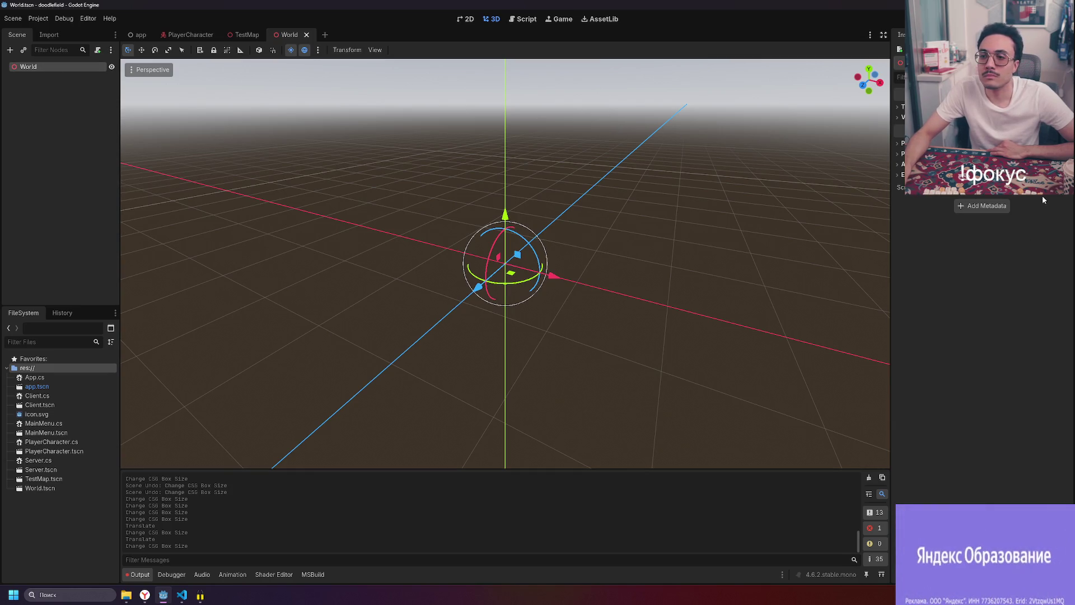
# - Switch from Godot to the Yandex Browser window showing the Twitch stream
pyautogui.hotkey('alt', 'Tab')
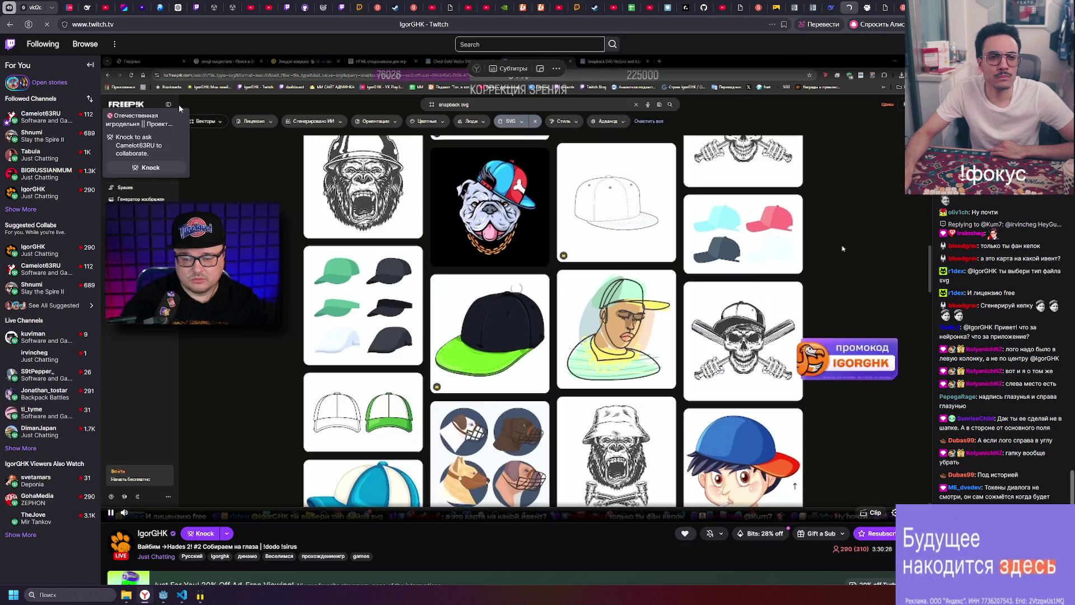
# - Close the zapret console, minimize File Explorer, and switch back to the Godot editor
pyautogui.click(203, 597)
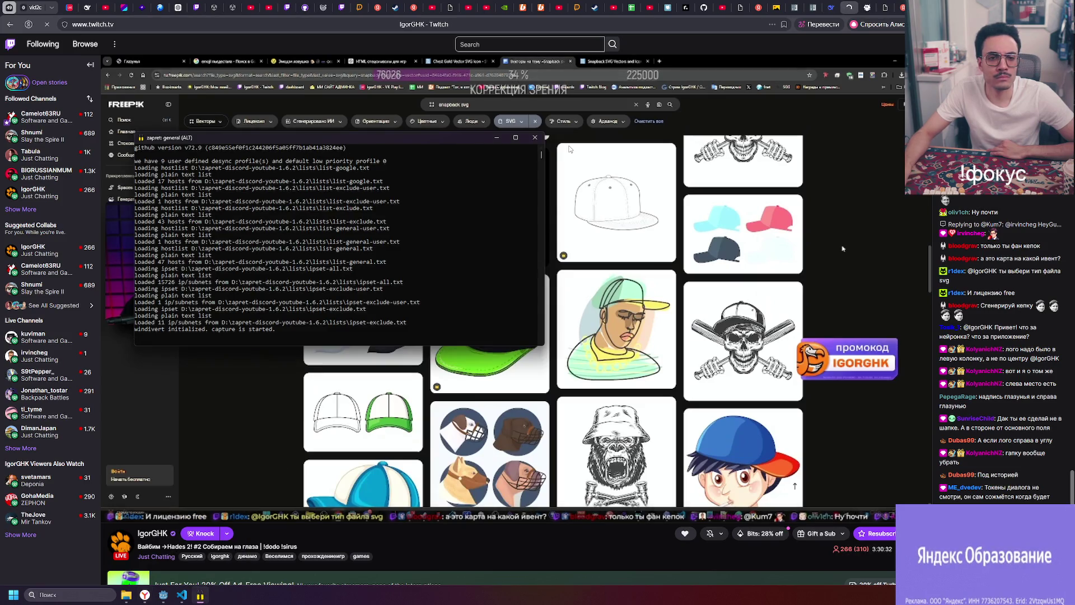
pyautogui.click(535, 137)
pyautogui.click(126, 596)
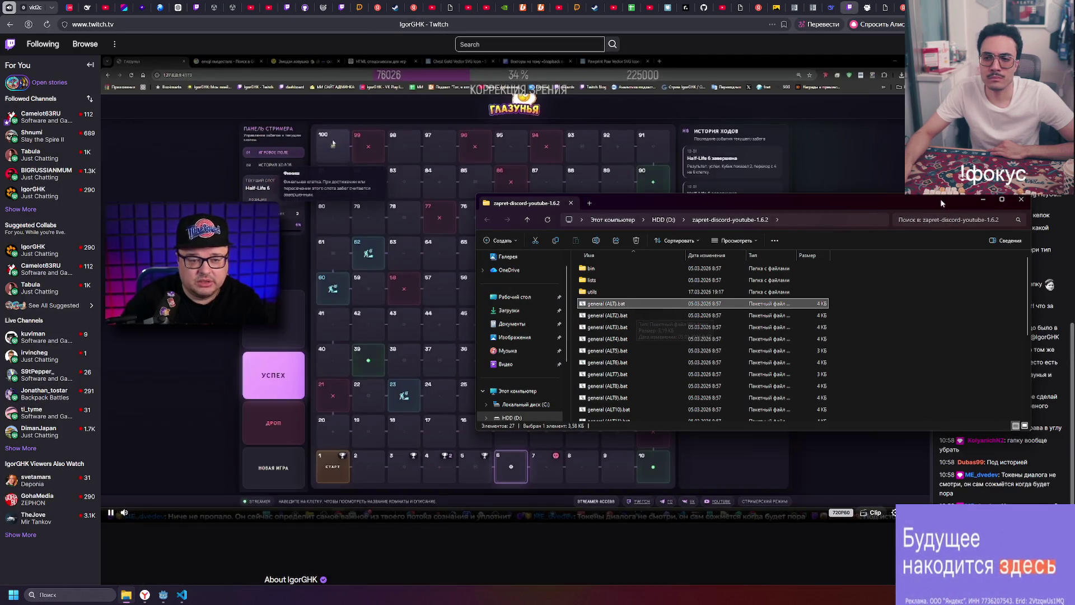
pyautogui.click(983, 200)
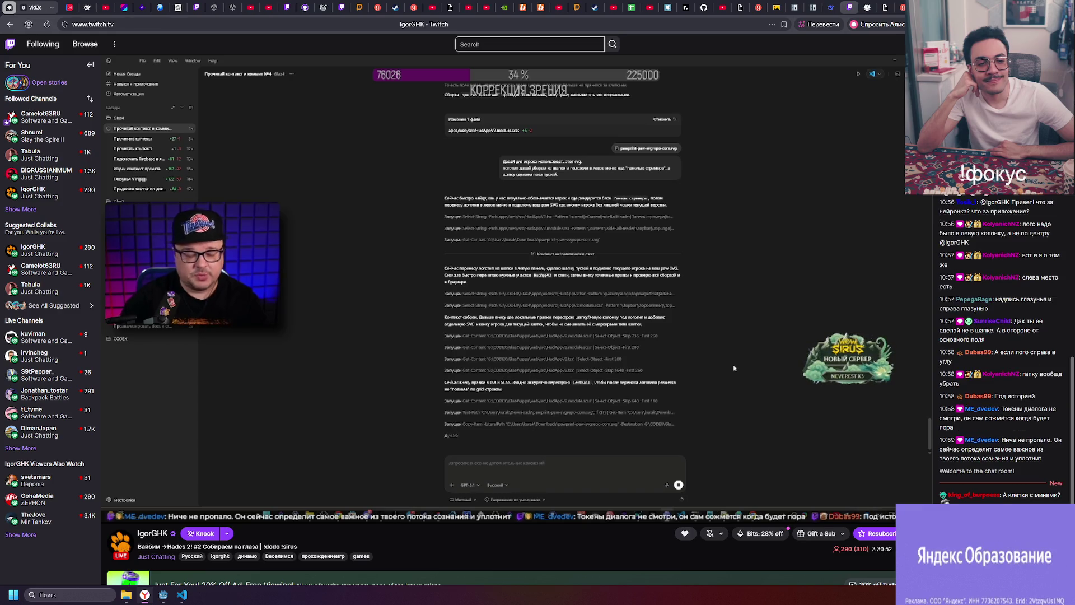
pyautogui.moveTo(692, 237)
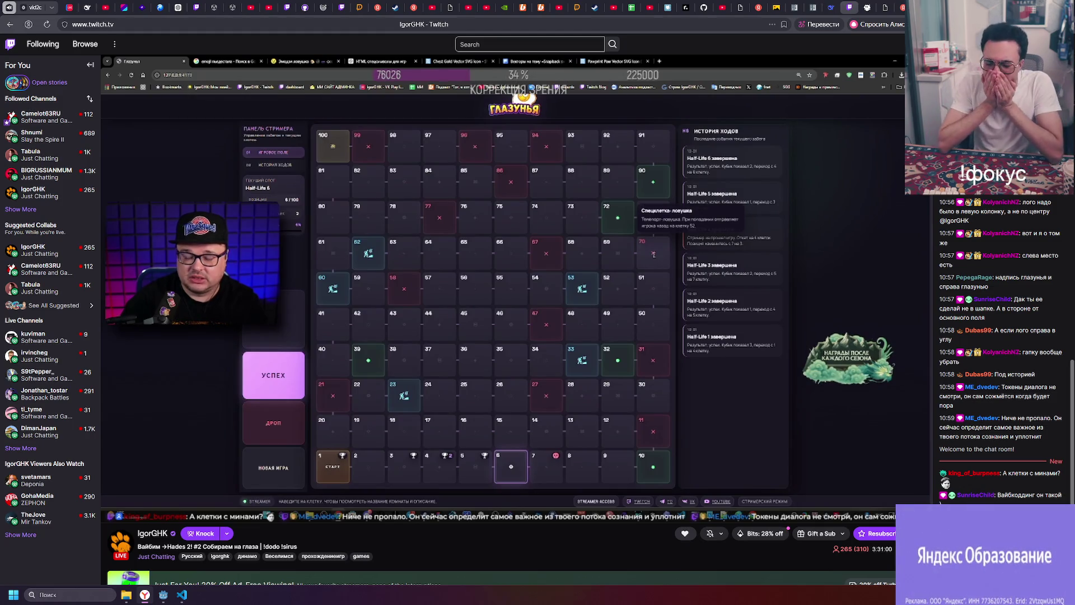
pyautogui.hotkey('alt', 'Tab')
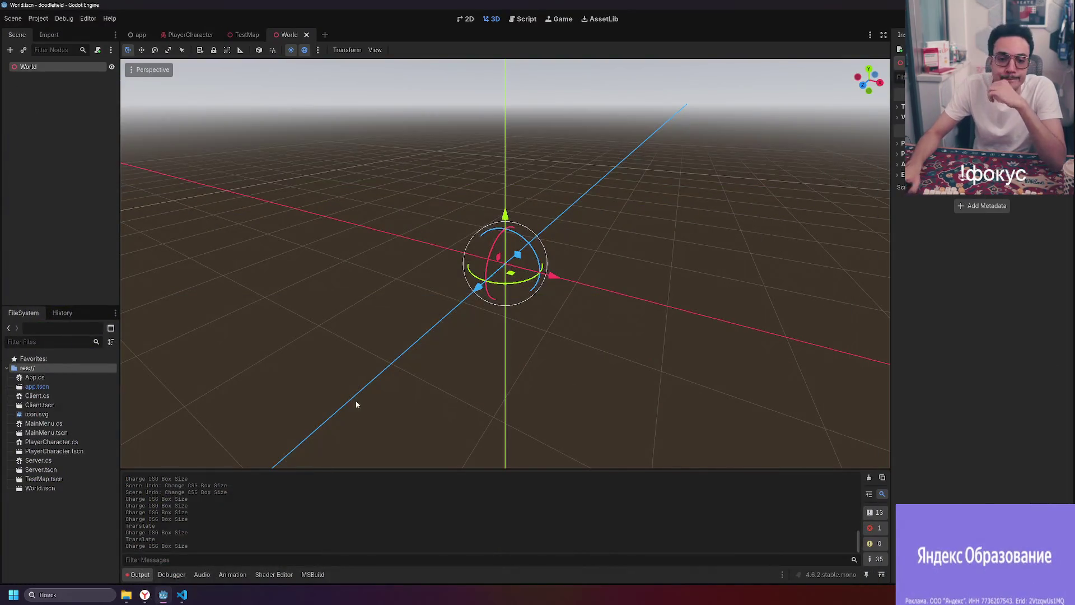
# - Attach a new C# script res://World.cs, inheriting Node3D, to the World root node
pyautogui.click(48, 66)
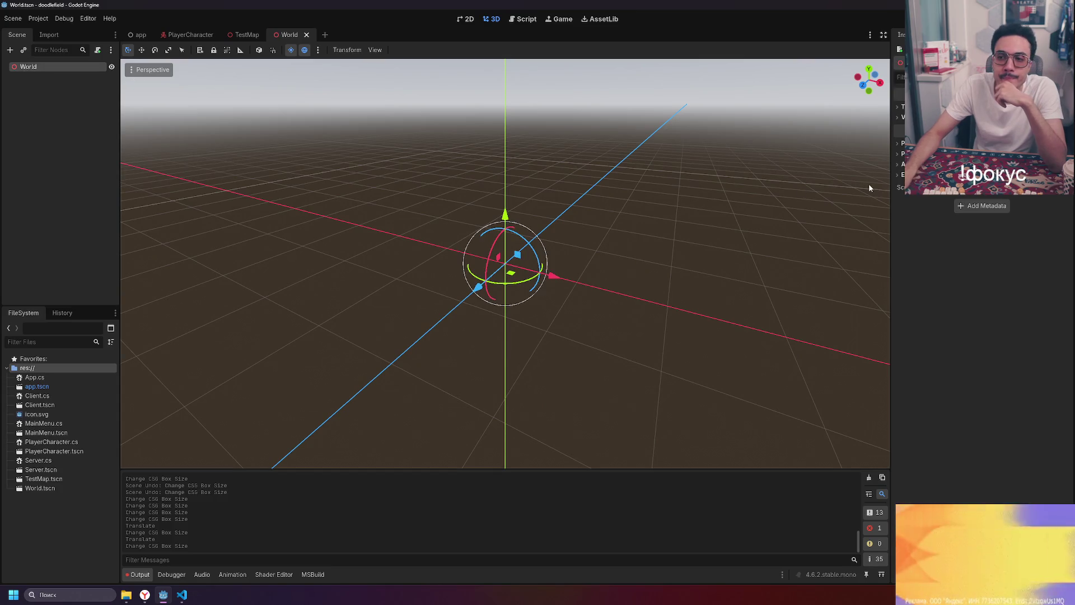
pyautogui.click(1064, 187)
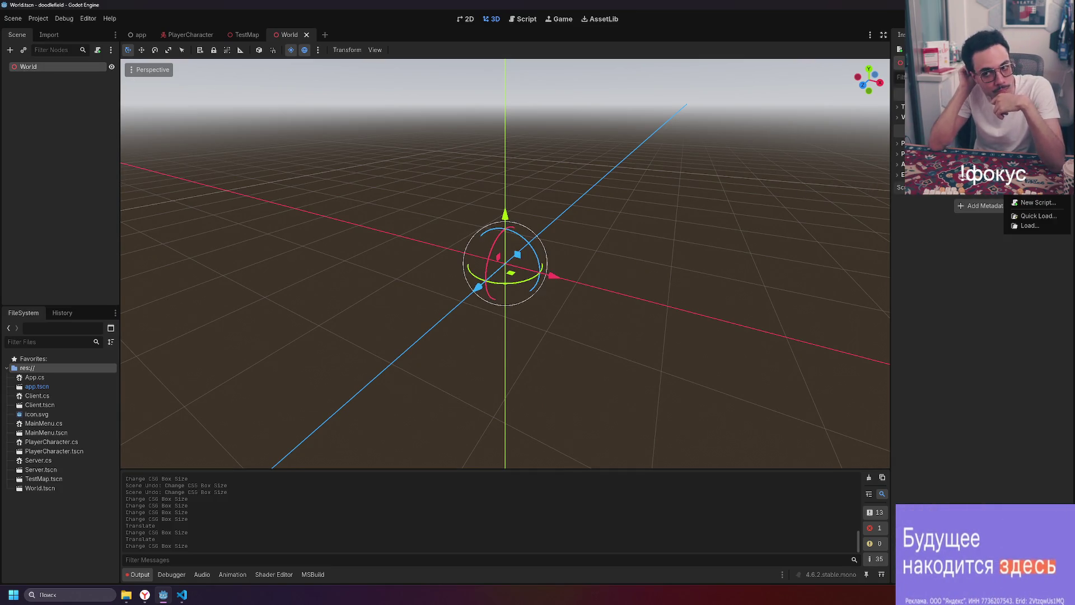
pyautogui.click(1031, 203)
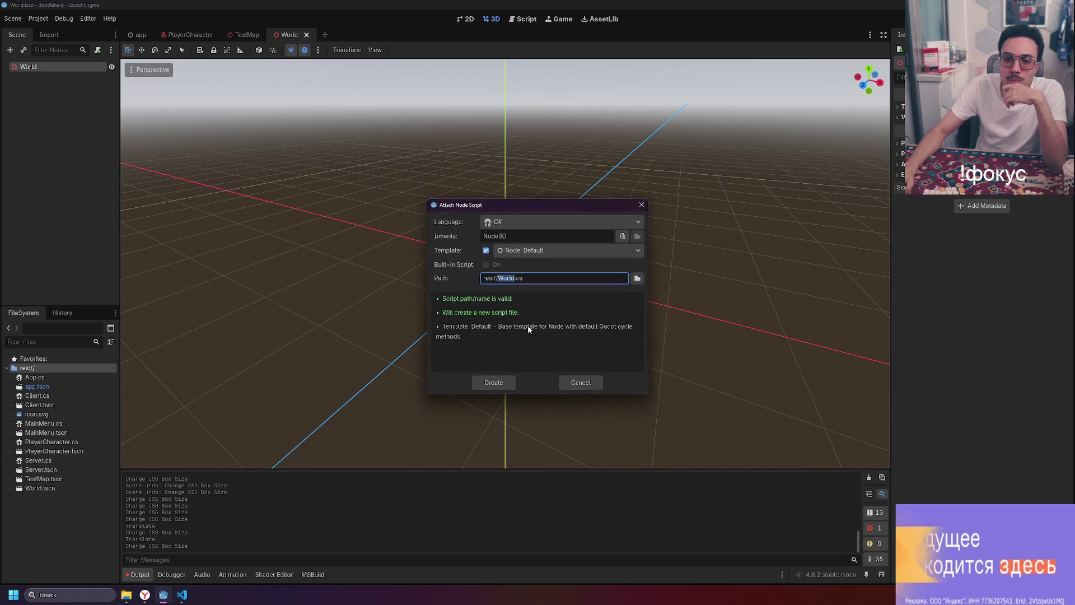
pyautogui.click(494, 383)
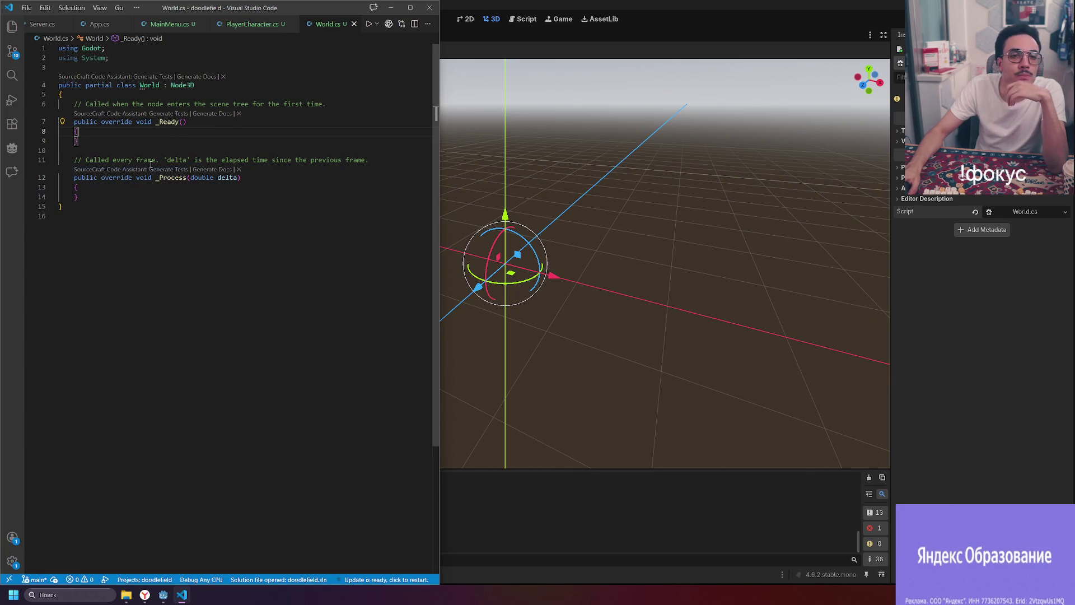
# - Start a 'public Enum' declaration on a new line below 'using System;' in World.cs
pyautogui.click(223, 85)
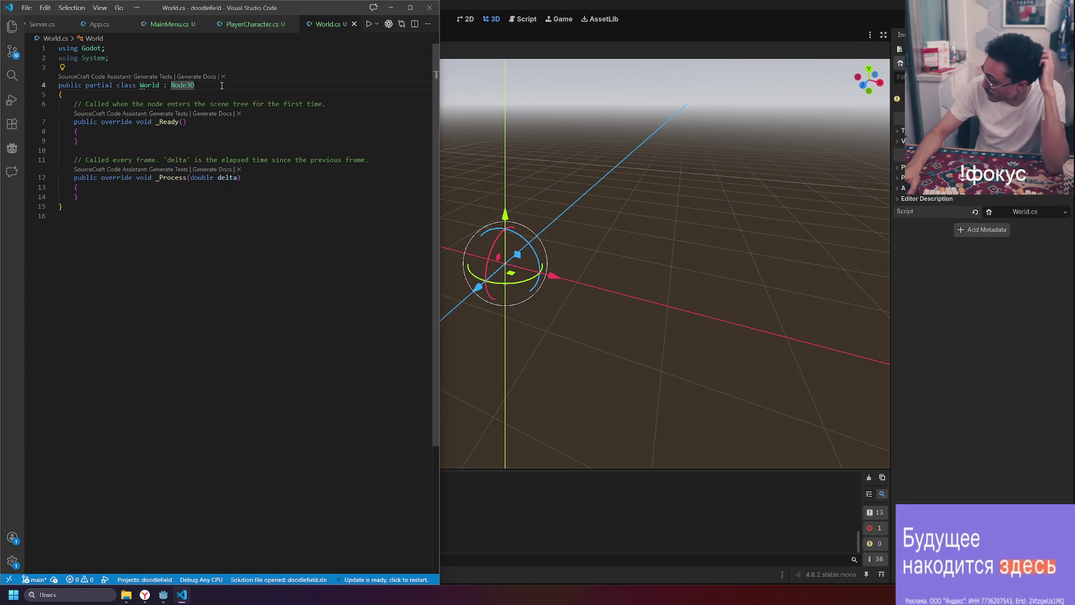
pyautogui.click(221, 58)
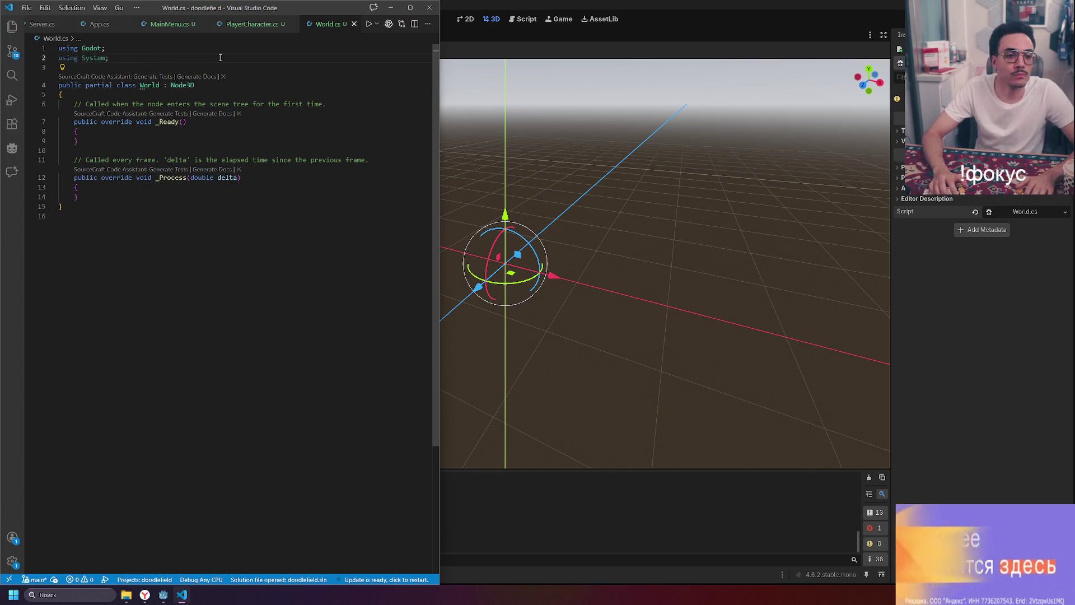
pyautogui.press('Return')
pyautogui.press('Return')
pyautogui.write('o')
pyautogui.press('BackSpace')
pyautogui.write('public E')
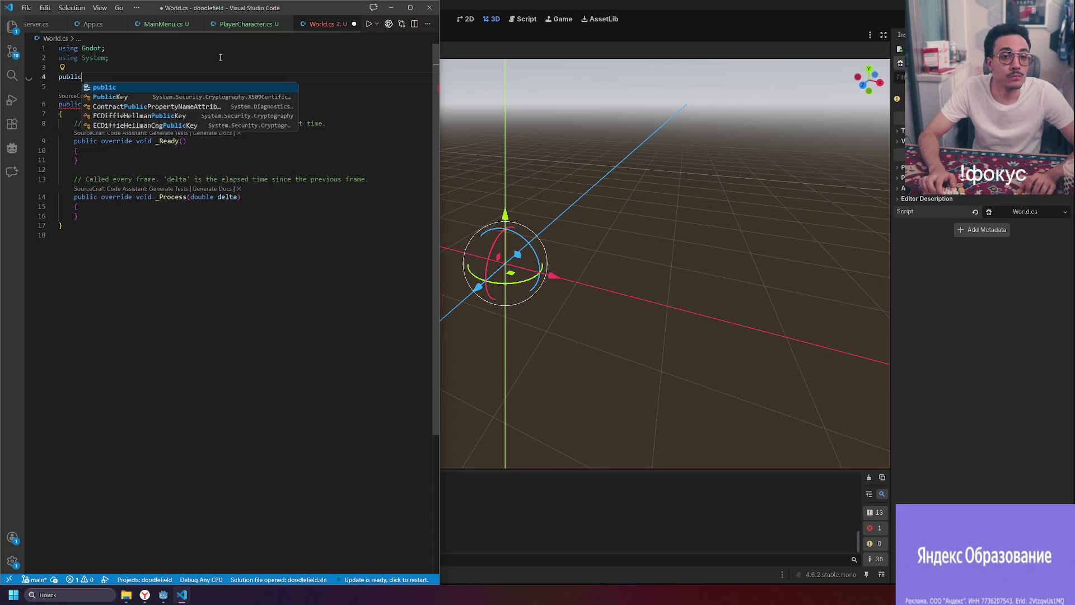